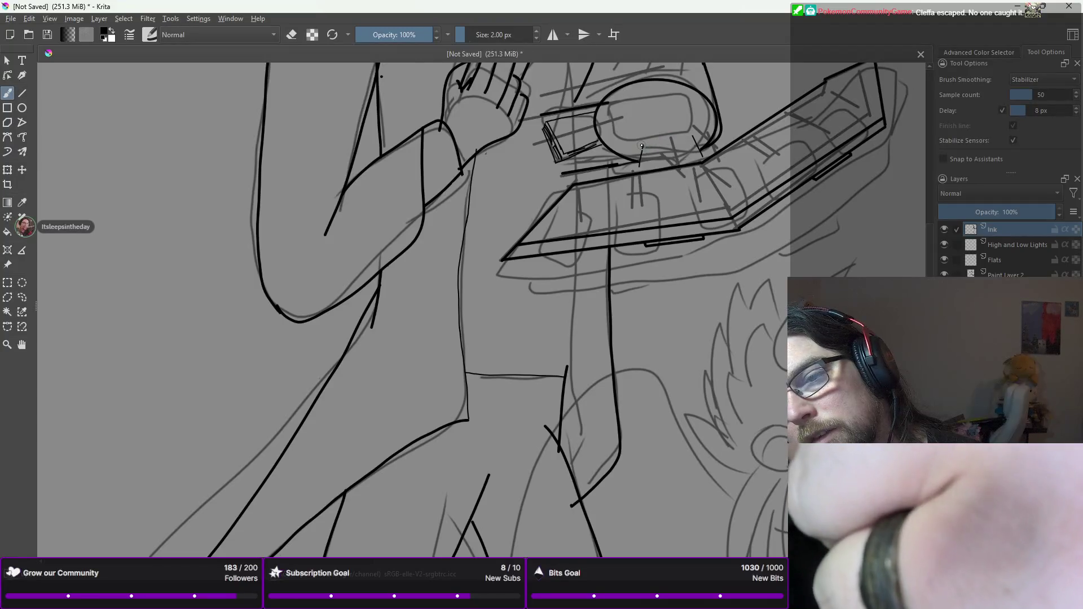
Step: Extend the ink outline beneath the arm device's round centerpiece, then take the Line tool
drag(680, 136, 699, 148)
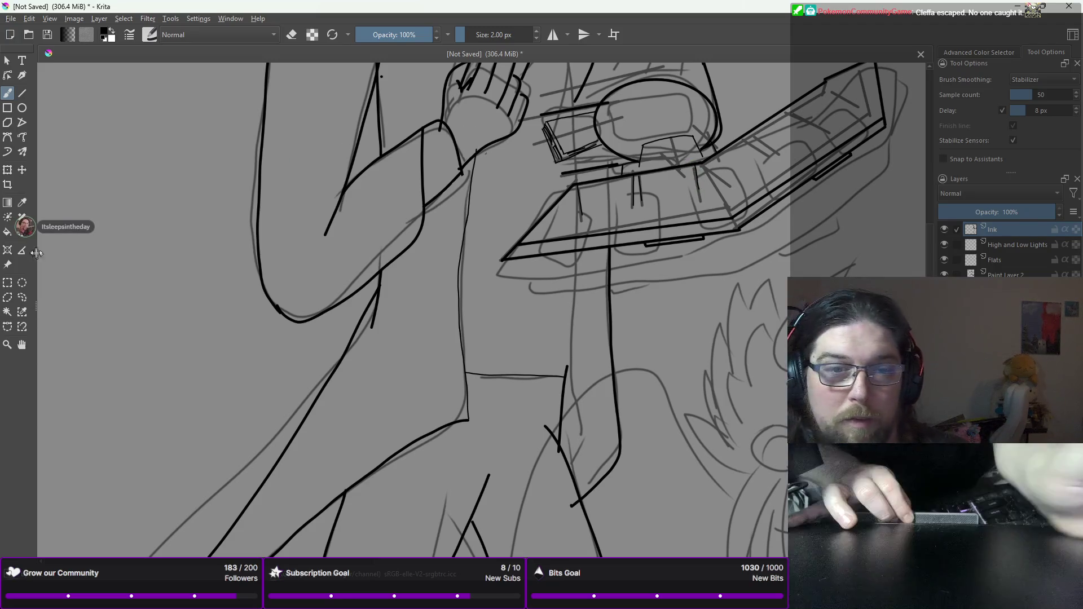
click(23, 93)
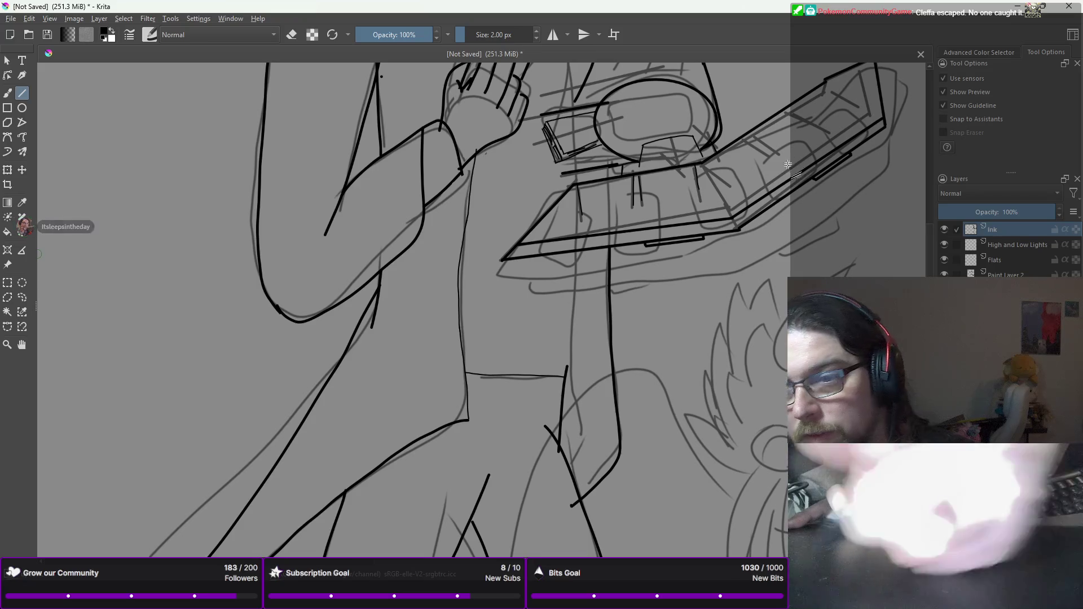
Step: Ink straight outer edges along the card tray, close its corner, and add two dividers
drag(701, 164, 703, 169)
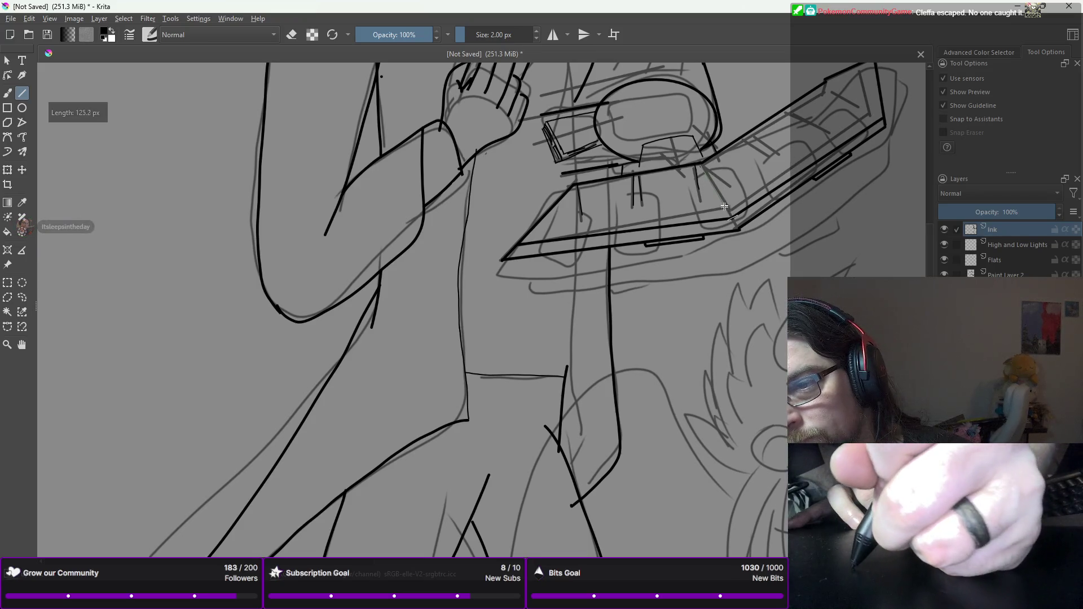
drag(746, 250, 738, 217)
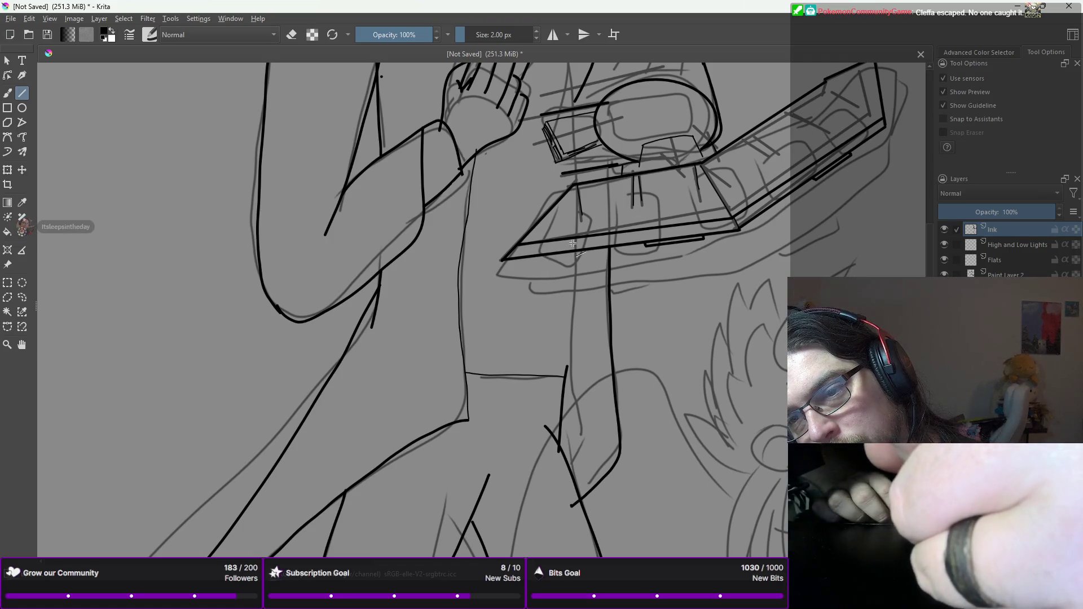
drag(571, 243, 564, 248)
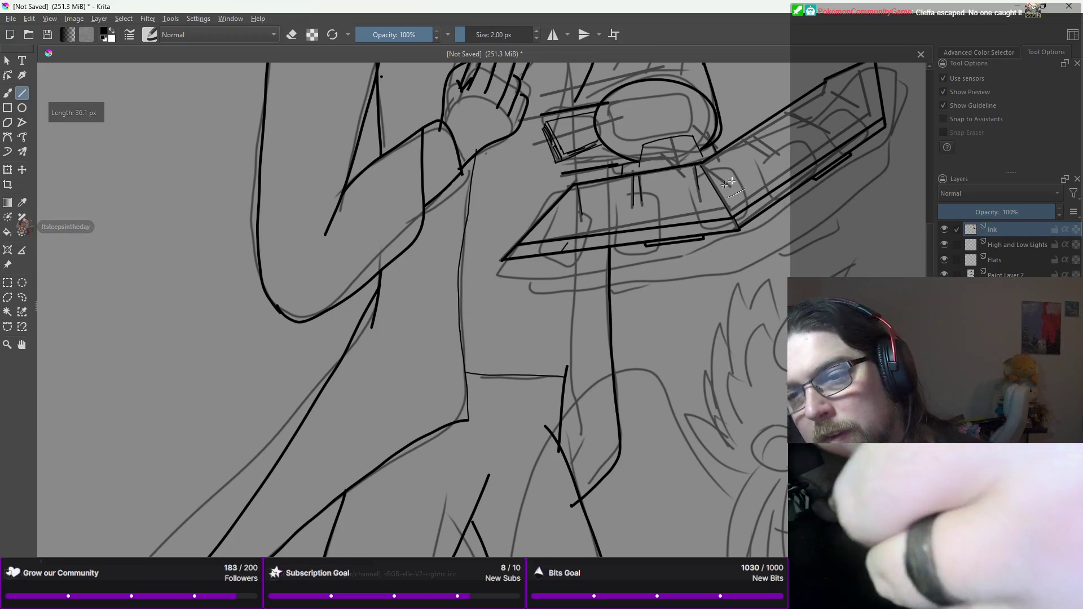
drag(724, 225, 729, 224)
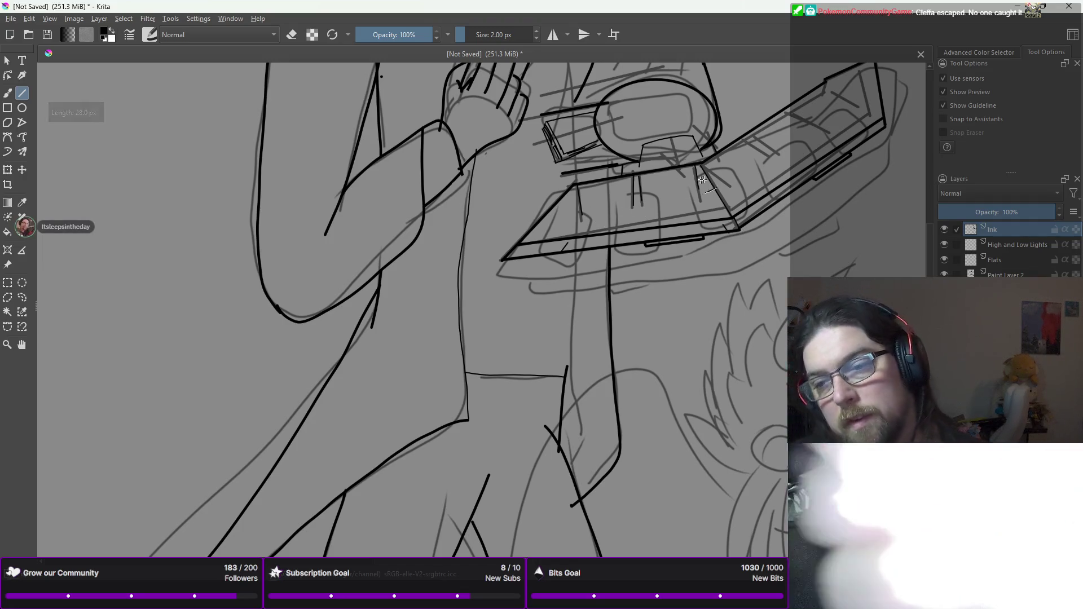
mouse_move(723, 225)
mouse_down()
mouse_move(543, 255)
mouse_move(566, 244)
mouse_move(613, 362)
mouse_up()
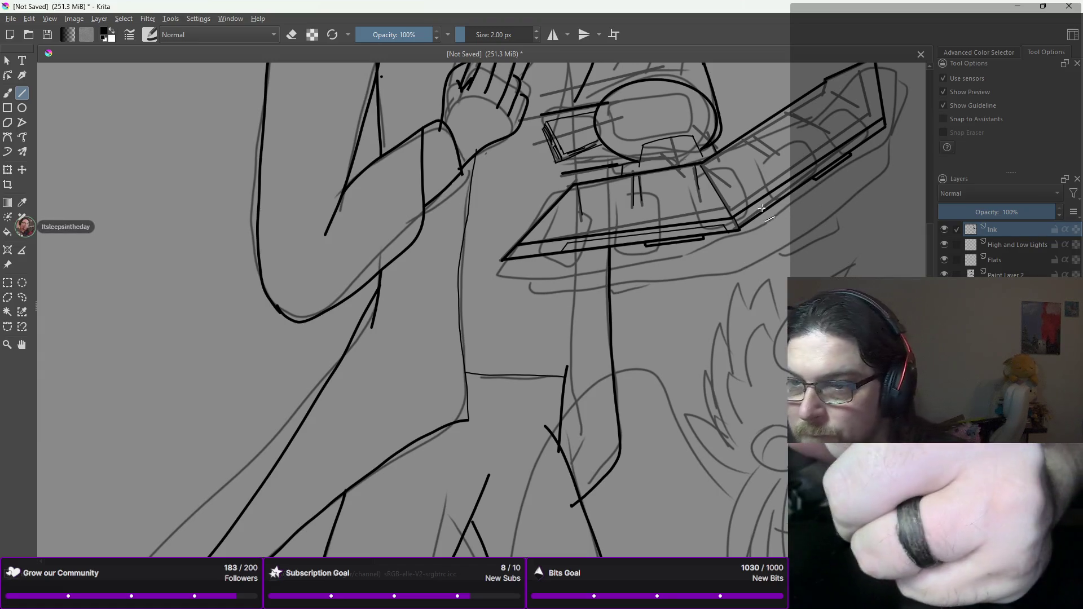
mouse_move(747, 214)
mouse_down()
mouse_move(786, 166)
mouse_move(746, 224)
mouse_up()
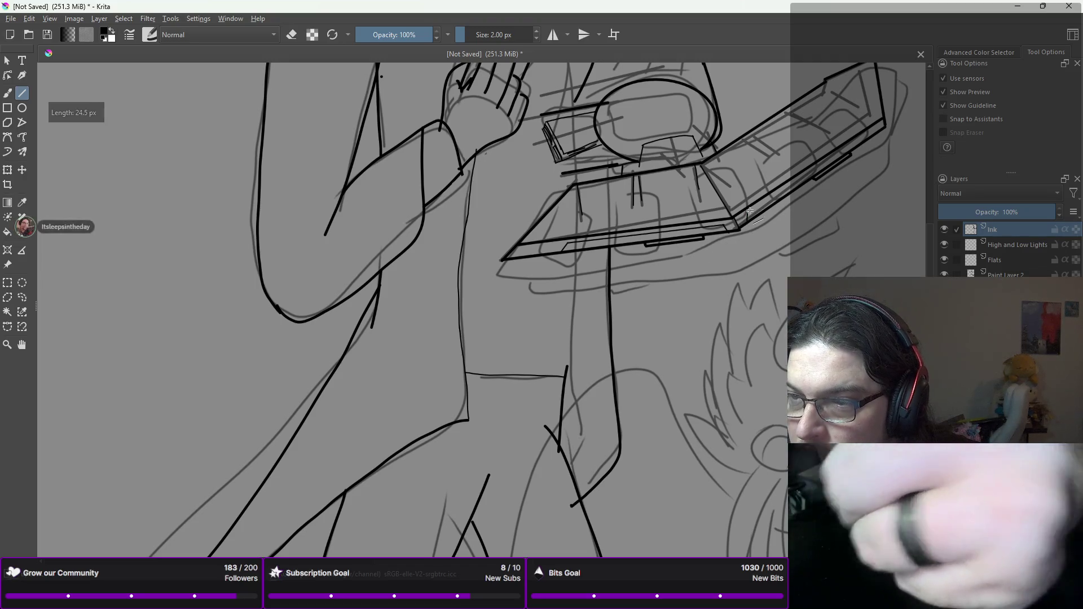
mouse_move(875, 125)
mouse_down()
mouse_move(858, 156)
mouse_move(883, 129)
mouse_move(748, 217)
mouse_up()
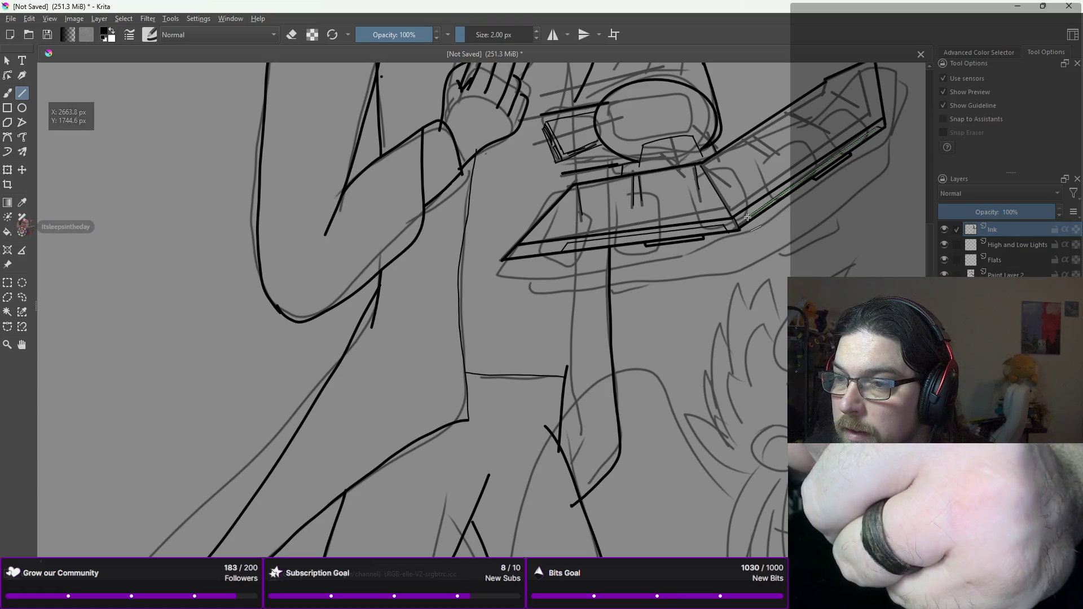
drag(748, 216, 748, 215)
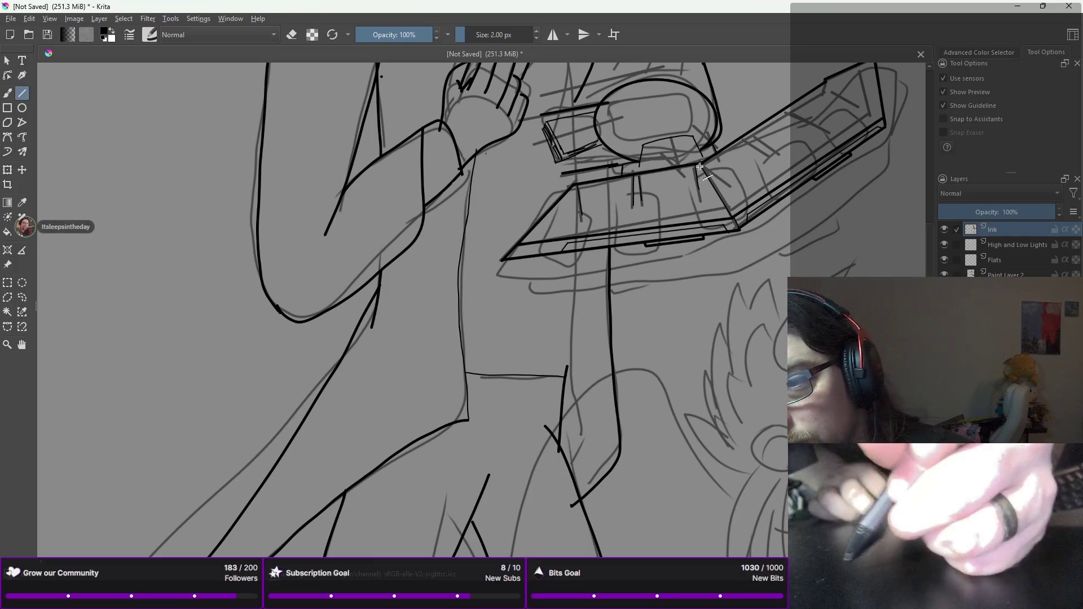
mouse_move(699, 167)
mouse_down()
mouse_move(733, 160)
mouse_move(753, 133)
mouse_move(778, 151)
mouse_up()
mouse_move(783, 109)
mouse_down()
mouse_move(813, 128)
mouse_move(812, 98)
mouse_move(831, 84)
mouse_move(858, 107)
mouse_up()
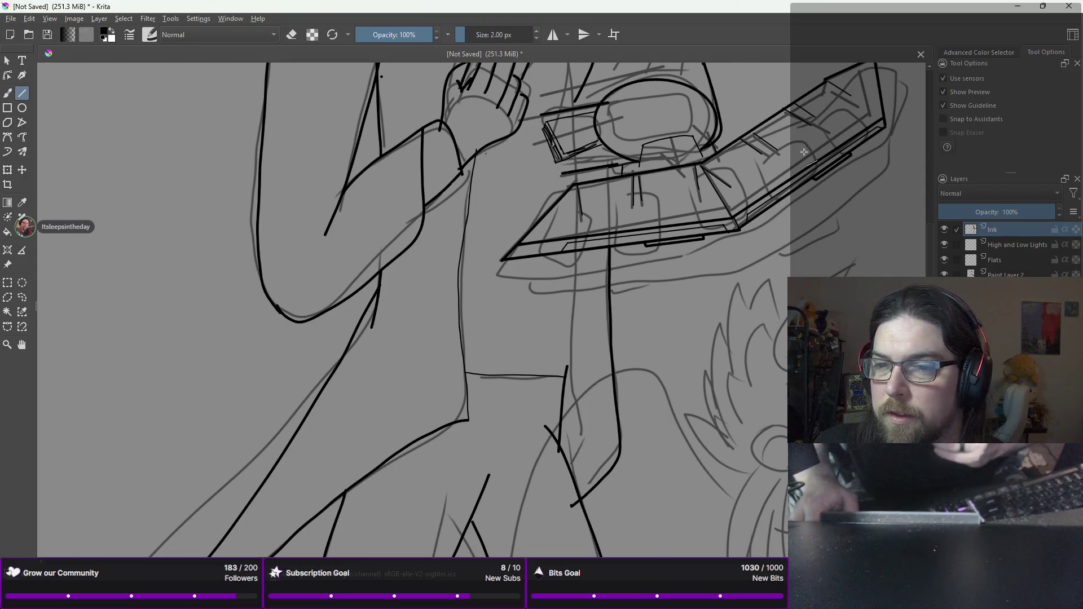
Step: With the freehand brush, add a short stroke joining the tray line's left end
scroll(797, 164, down, 2)
mouse_move(798, 164)
mouse_down()
mouse_move(750, 299)
mouse_move(726, 324)
mouse_up()
mouse_move(670, 368)
mouse_down()
mouse_move(676, 291)
mouse_move(696, 394)
mouse_move(733, 406)
mouse_up()
scroll(676, 291, up, 3)
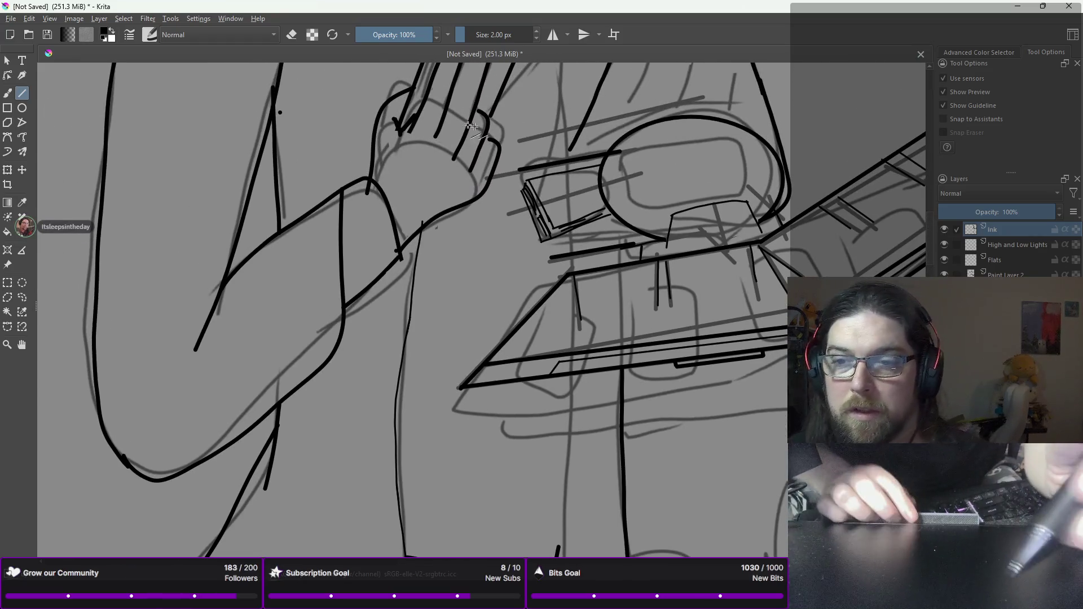
key(b)
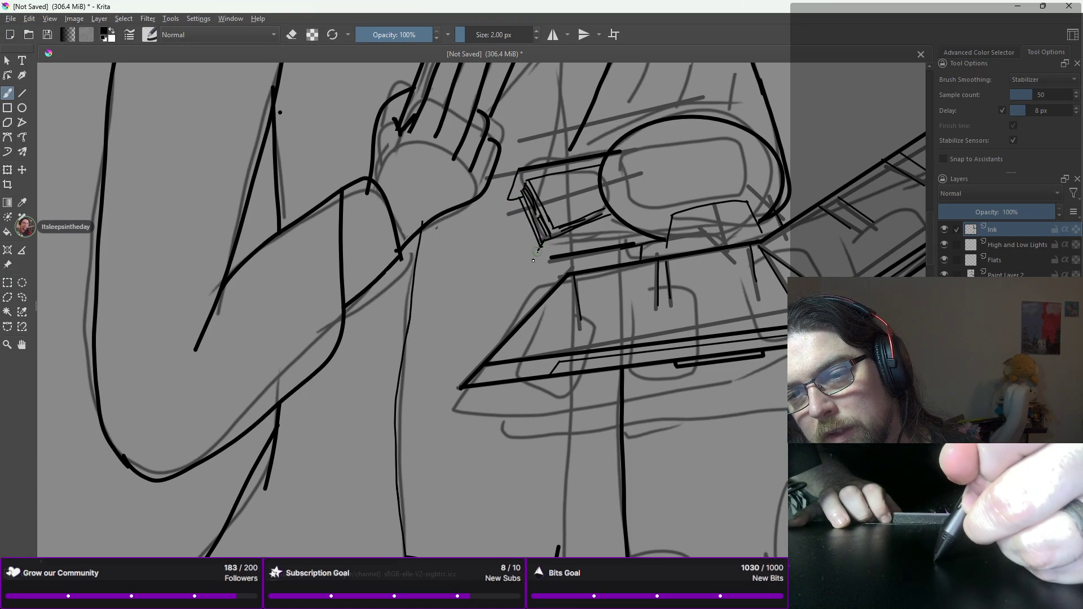
drag(553, 258, 558, 257)
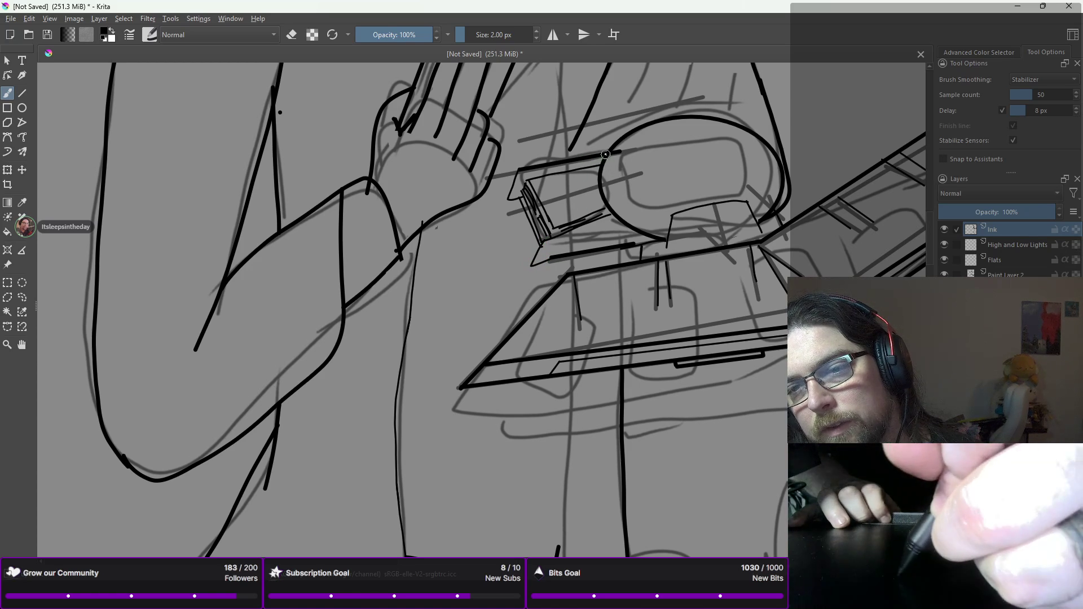
Step: Switch to an eraser brush and trim the thick line's overshoot at the round disk
right_click(630, 167)
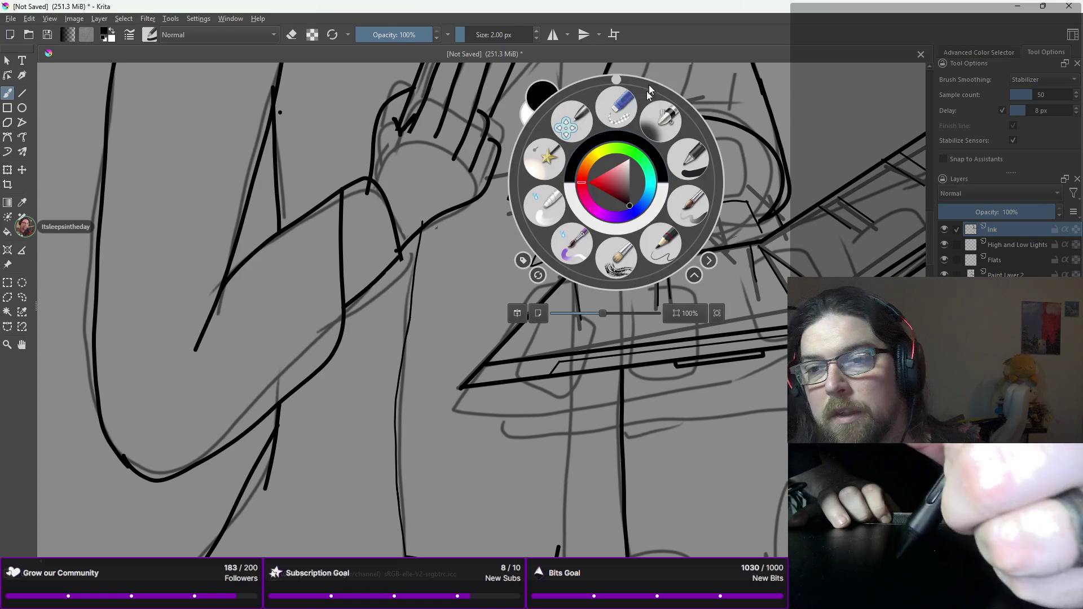
click(564, 123)
scroll(565, 124, up, 5)
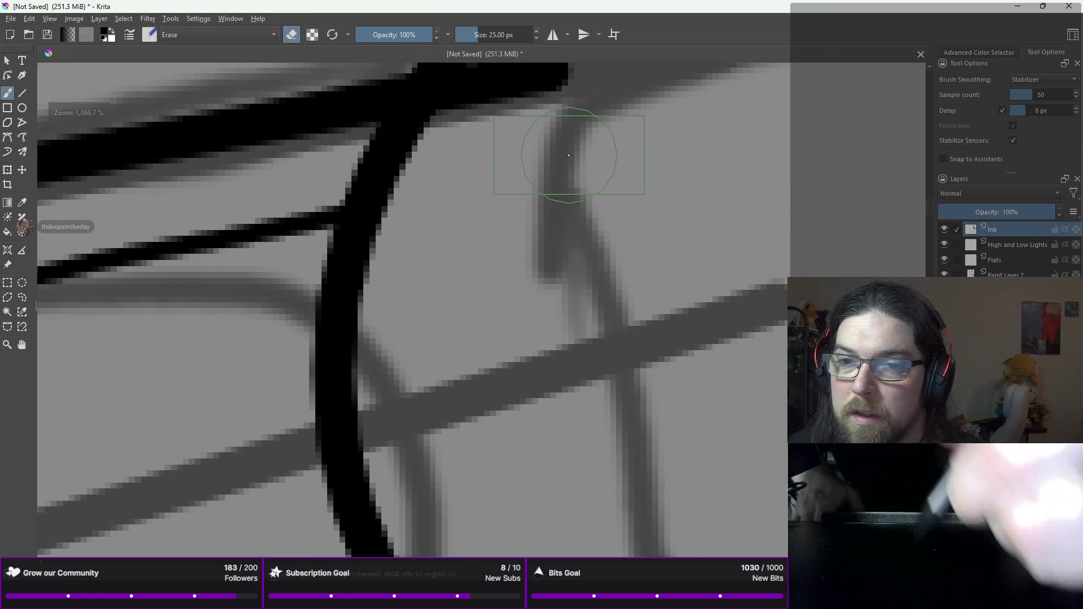
scroll(572, 164, up, 5)
mouse_move(574, 206)
mouse_down()
mouse_move(494, 250)
mouse_move(473, 237)
mouse_move(479, 212)
mouse_move(406, 281)
mouse_up()
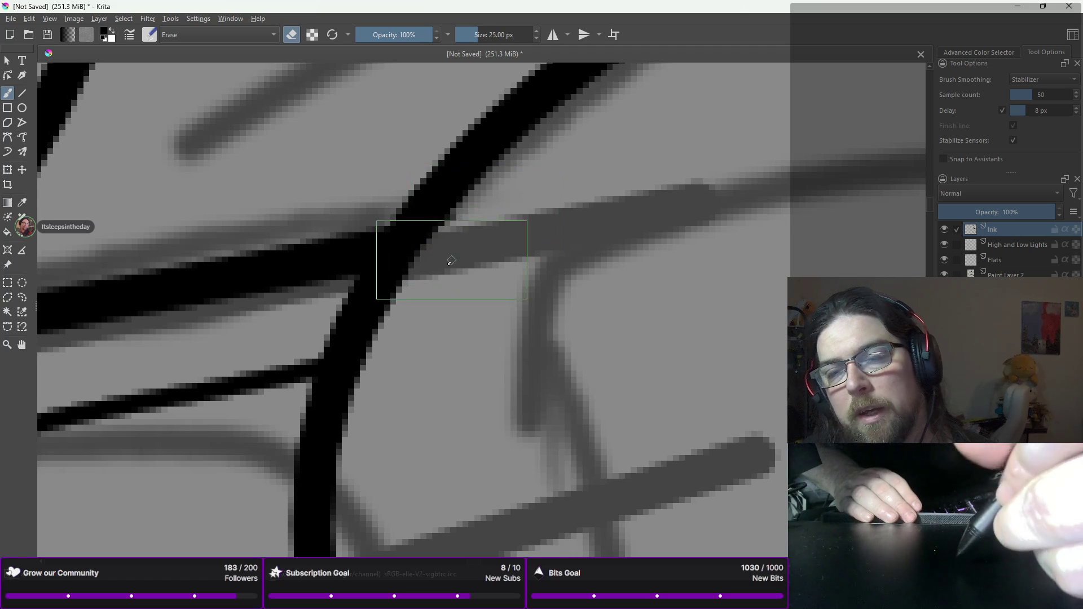
Step: Return to the thin inking brush and the Line tool
scroll(449, 264, down, 6)
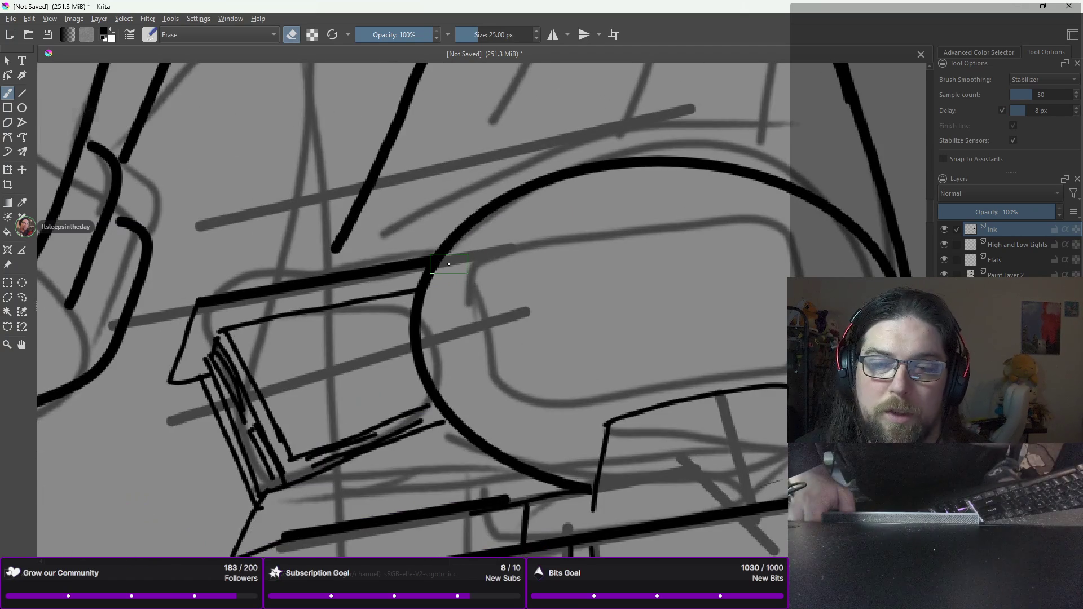
right_click(442, 195)
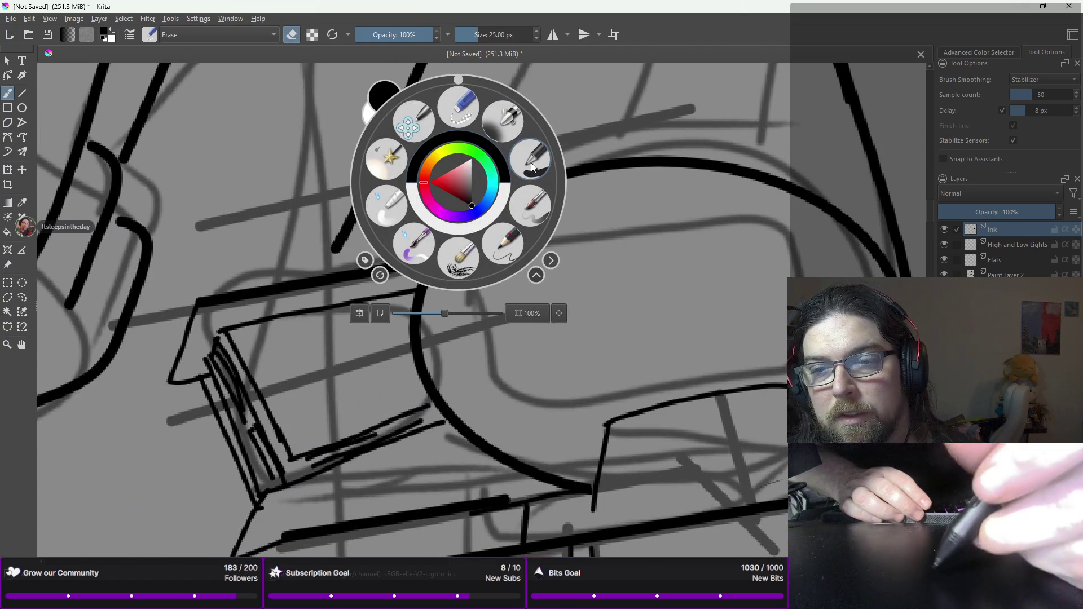
click(512, 159)
click(21, 93)
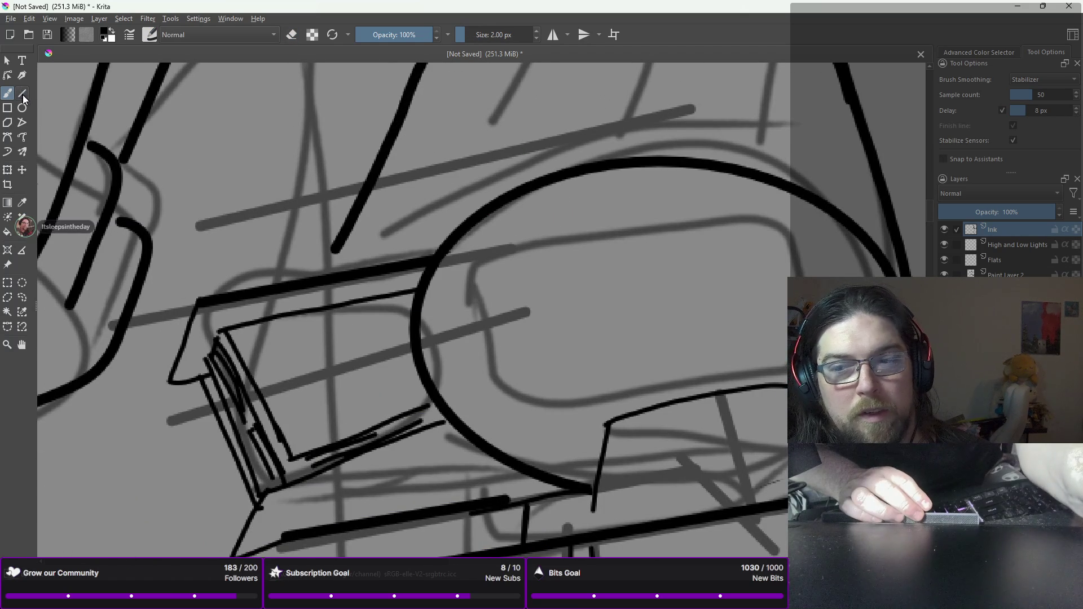
Step: Draw the four straight edges of the rectangle inside the duel disk
drag(773, 208, 481, 259)
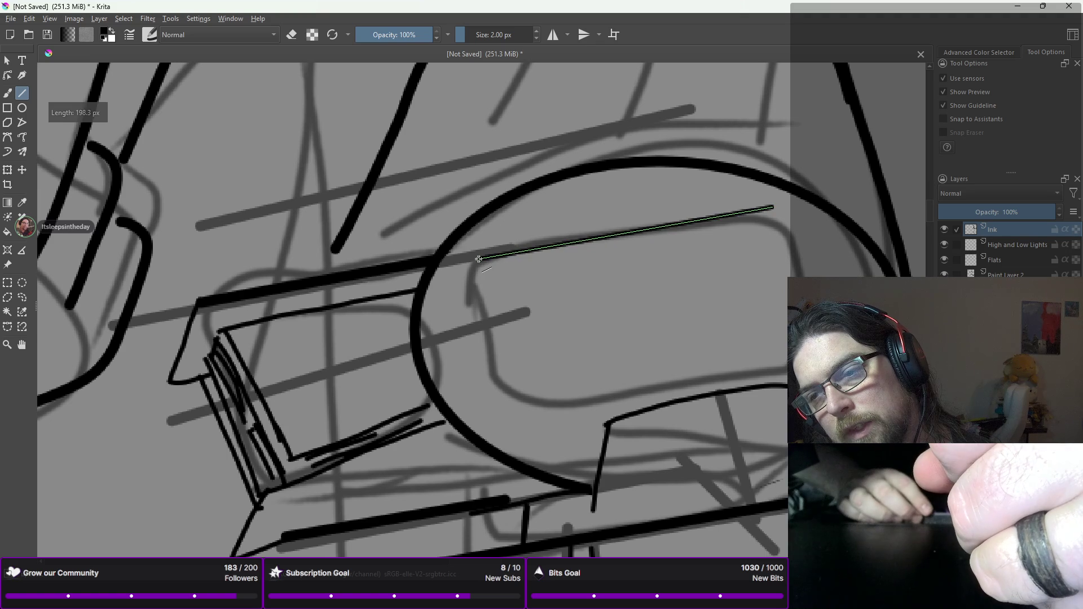
mouse_move(525, 396)
mouse_down()
mouse_move(712, 322)
mouse_move(797, 334)
mouse_move(815, 351)
mouse_up()
drag(771, 204, 792, 263)
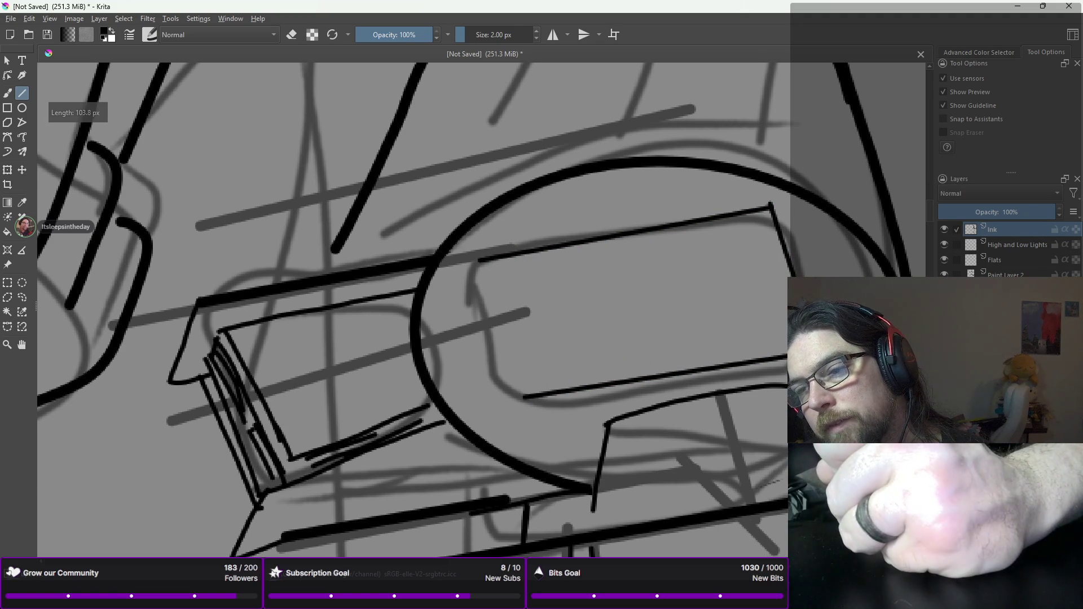
drag(479, 260, 510, 395)
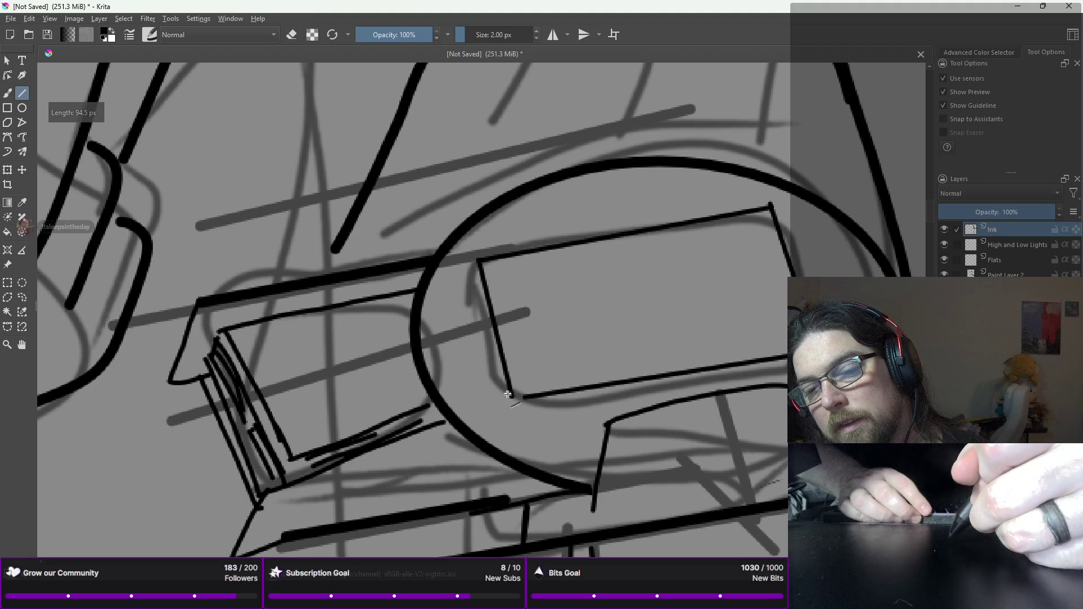
Step: Freehand-ink a small loop on the disk's lower rim, undoing trial rim marks
key(b)
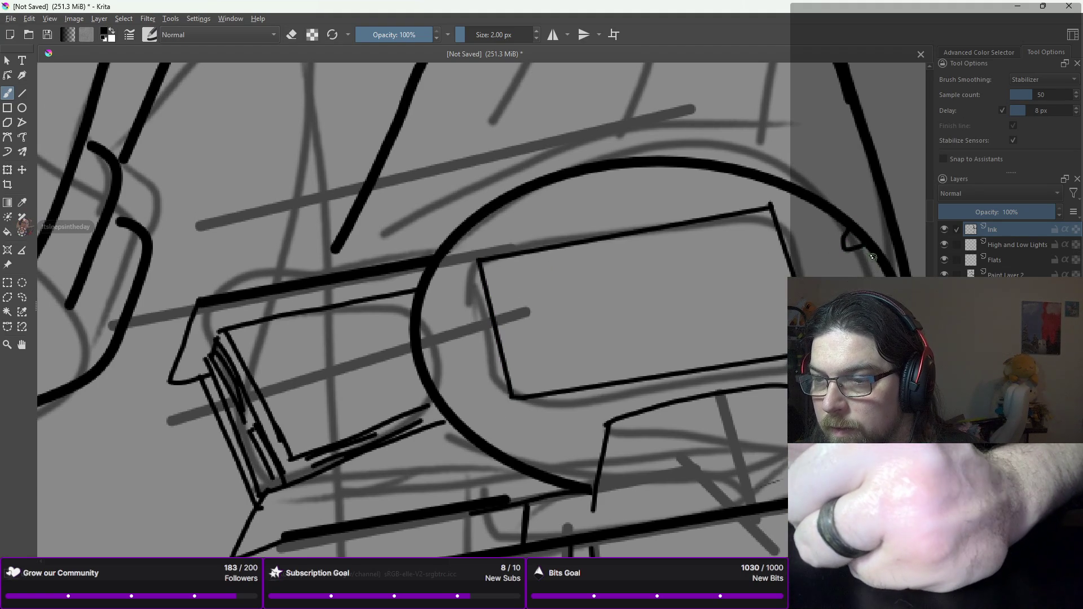
key(ctrl+z)
drag(839, 237, 854, 236)
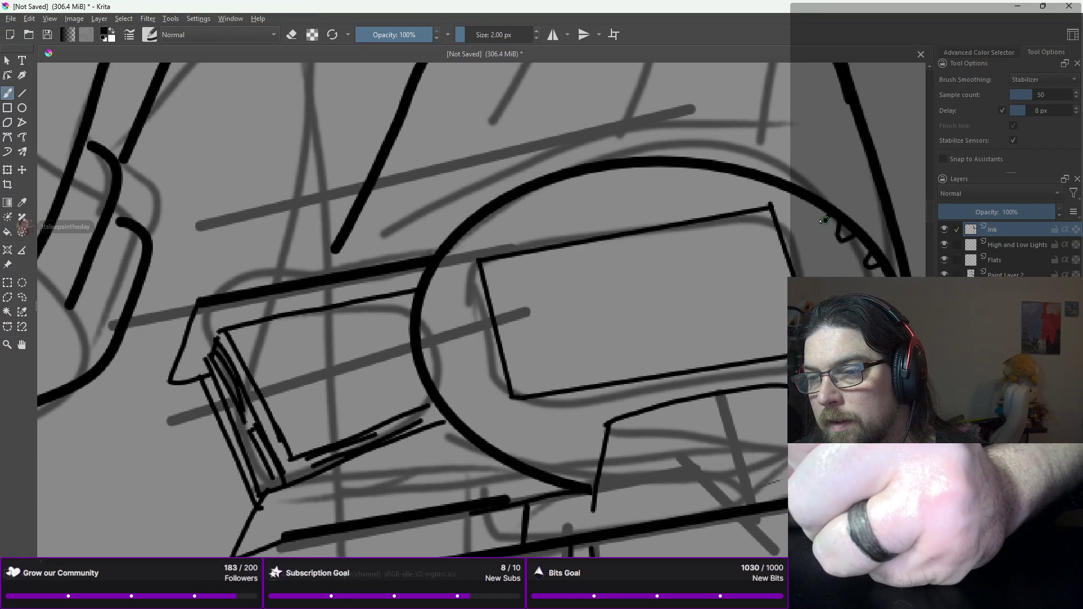
key(ctrl+z)
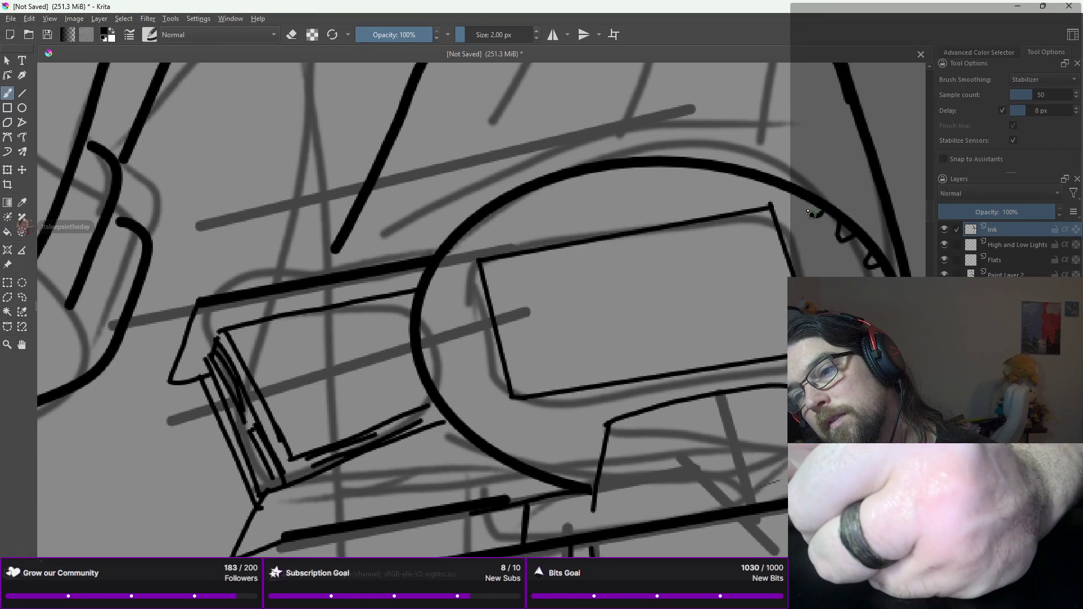
drag(779, 193, 784, 197)
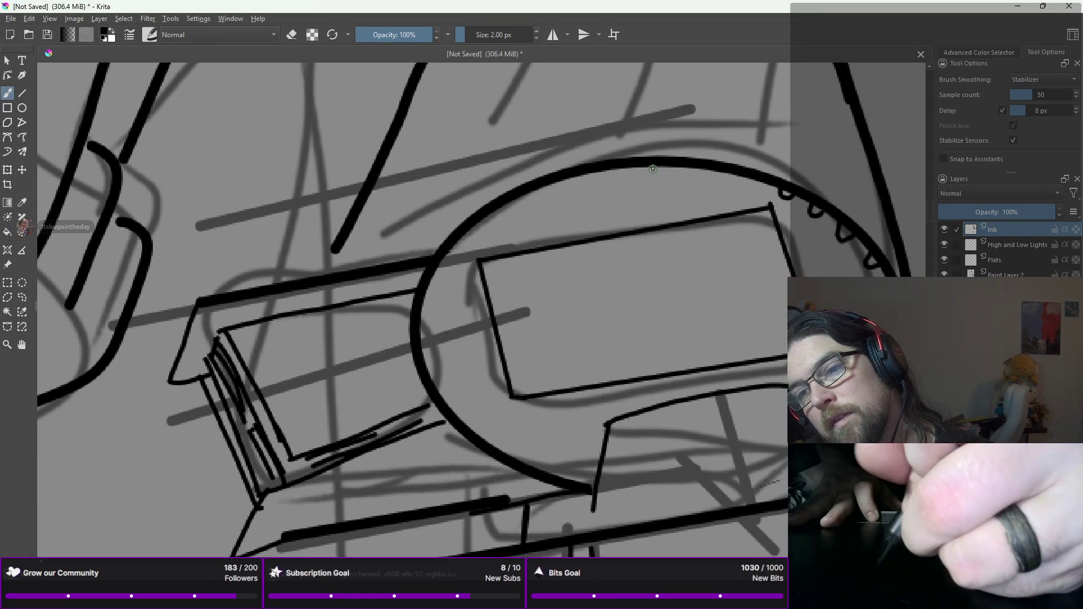
key(ctrl+z)
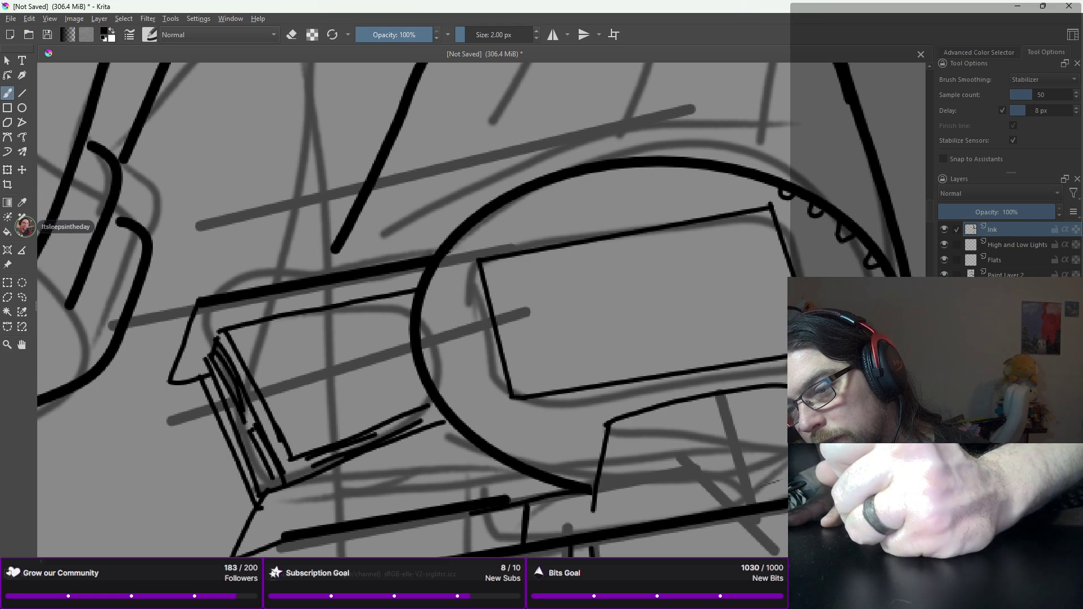
drag(578, 472, 564, 484)
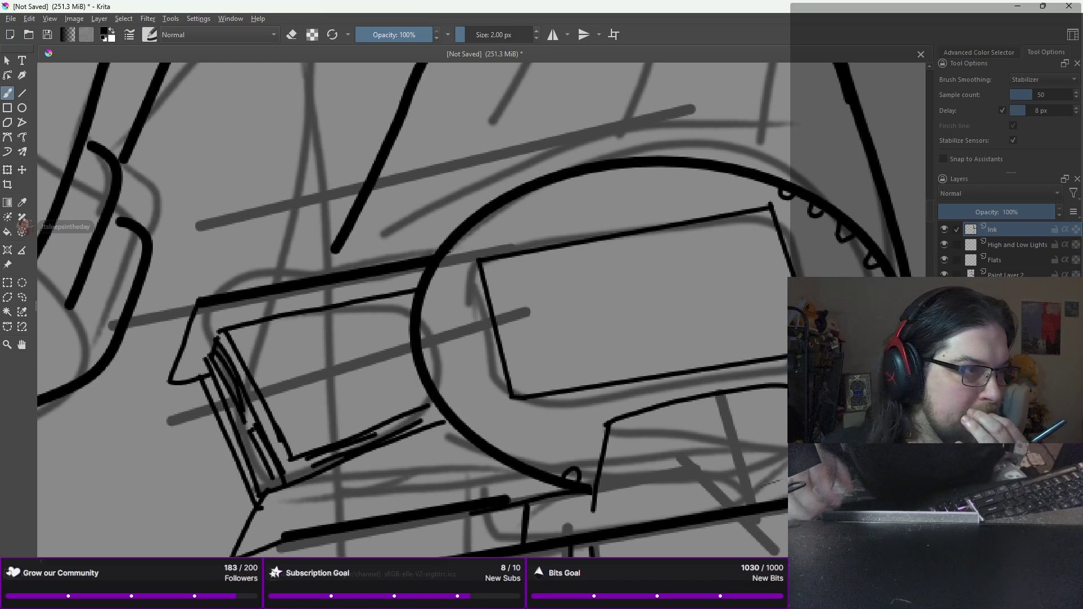
Step: Raise the brush size to 6 px and undo a trial stroke near the disk
scroll(766, 307, down, 8)
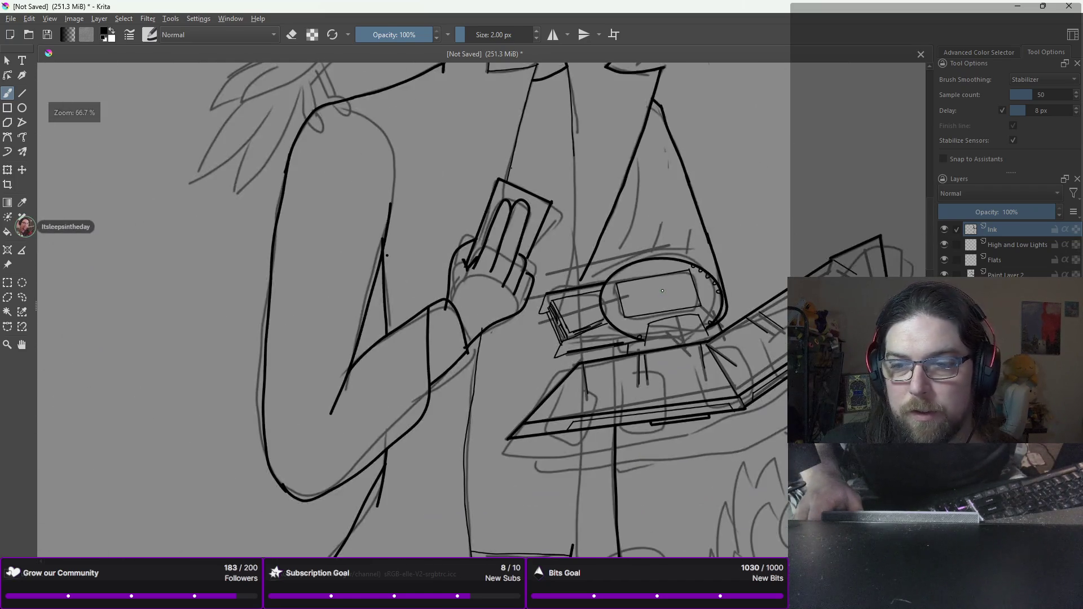
scroll(689, 241, up, 3)
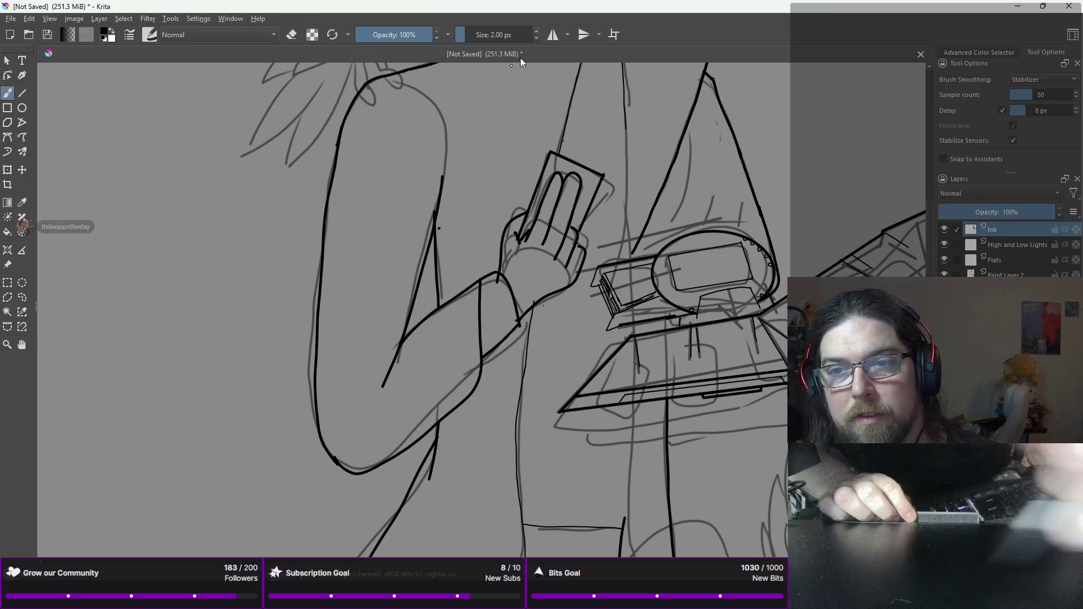
click(536, 31)
click(535, 32)
click(536, 32)
click(536, 31)
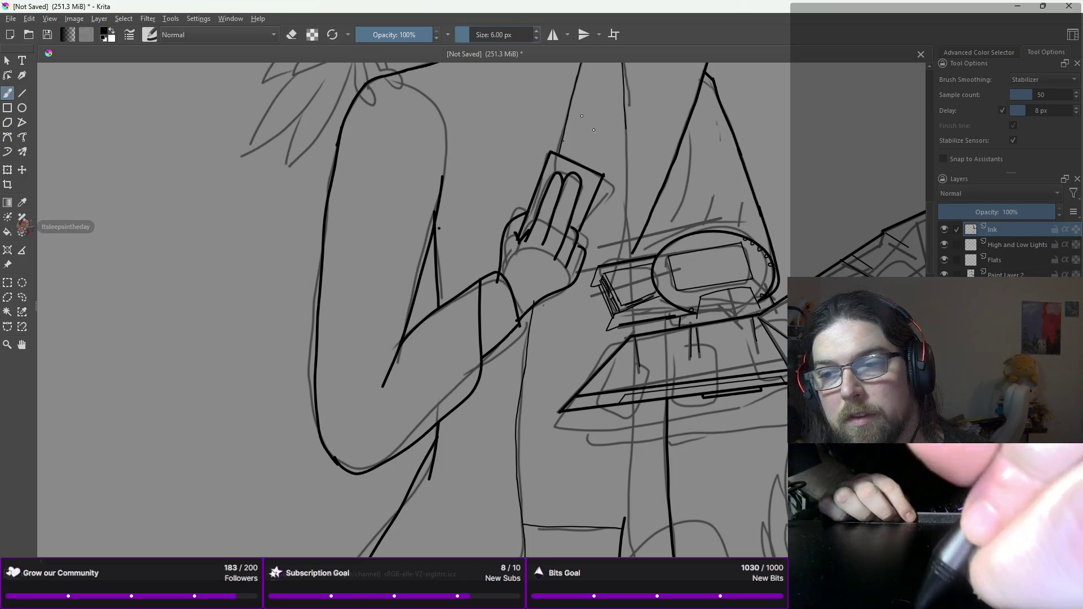
drag(727, 220, 664, 234)
key(ctrl+z)
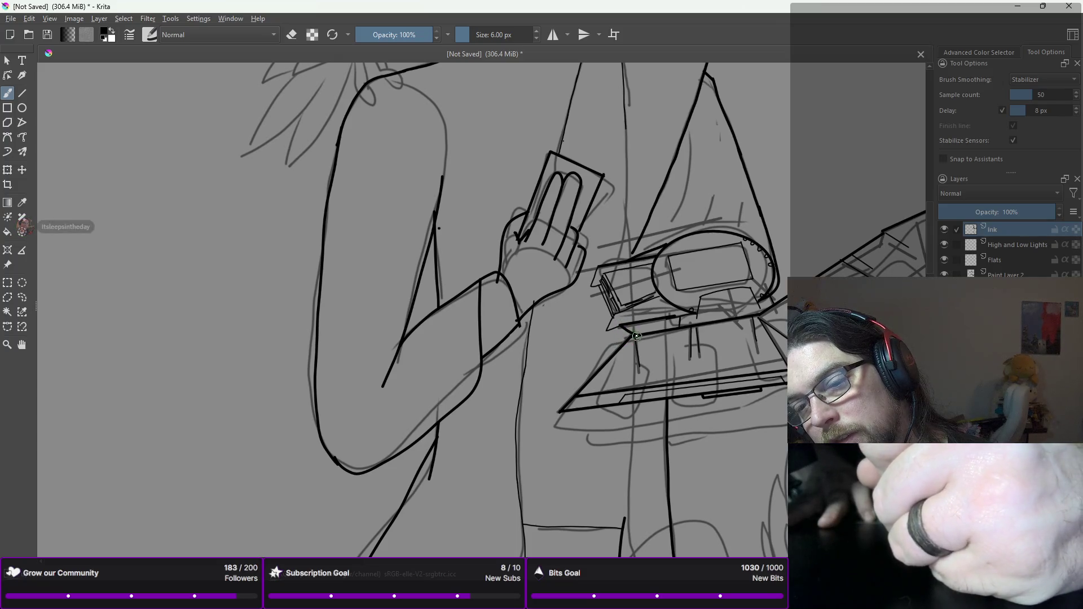
Step: Ink the curled fingers of the hand gripping the disk's edge, redoing misplaced strokes
drag(620, 332, 641, 336)
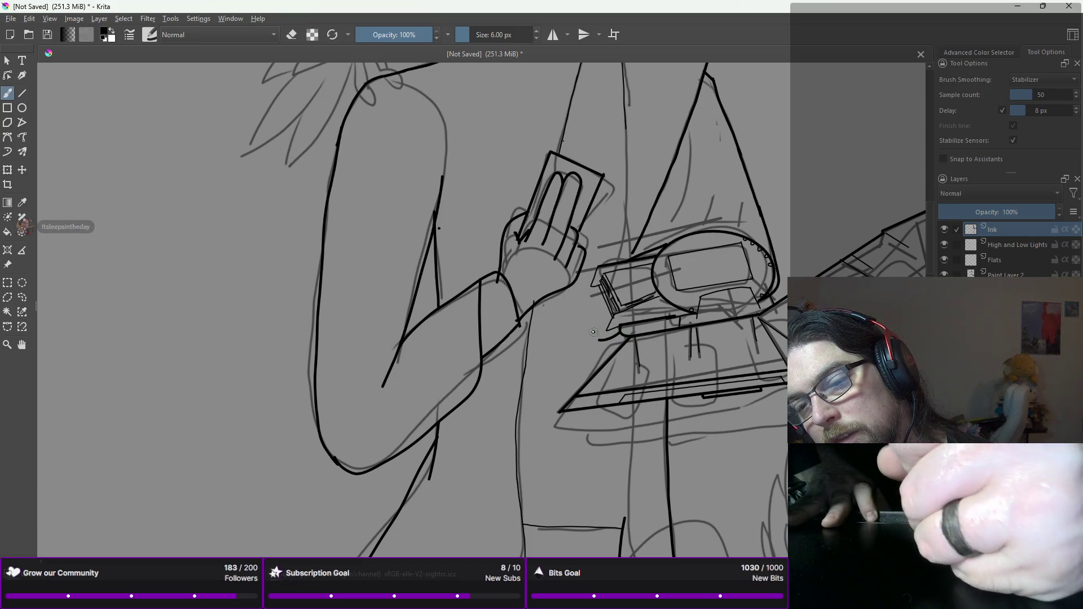
drag(583, 346, 610, 336)
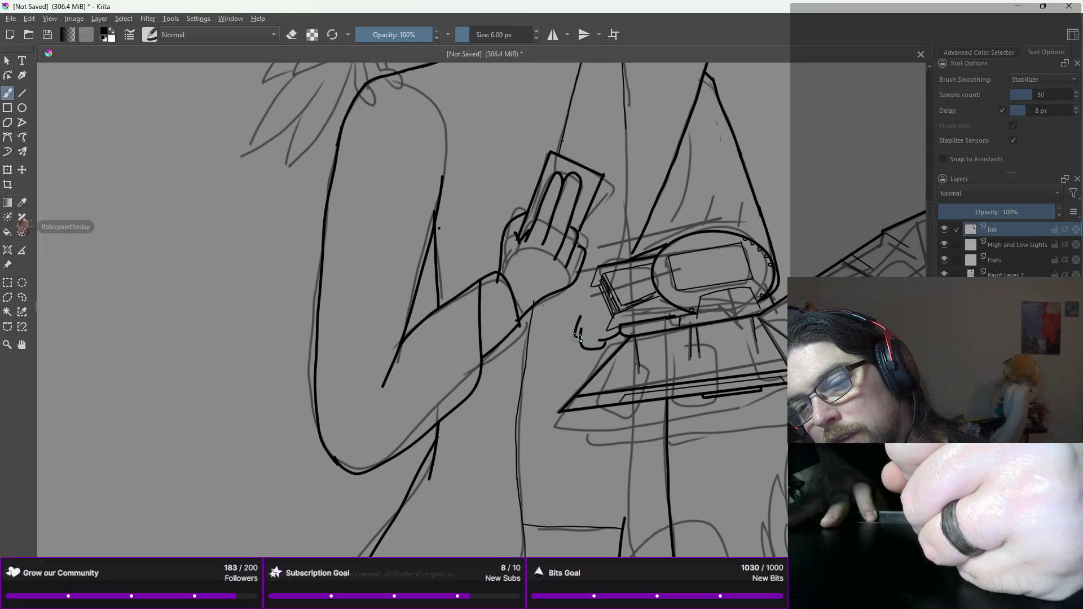
drag(581, 333, 594, 319)
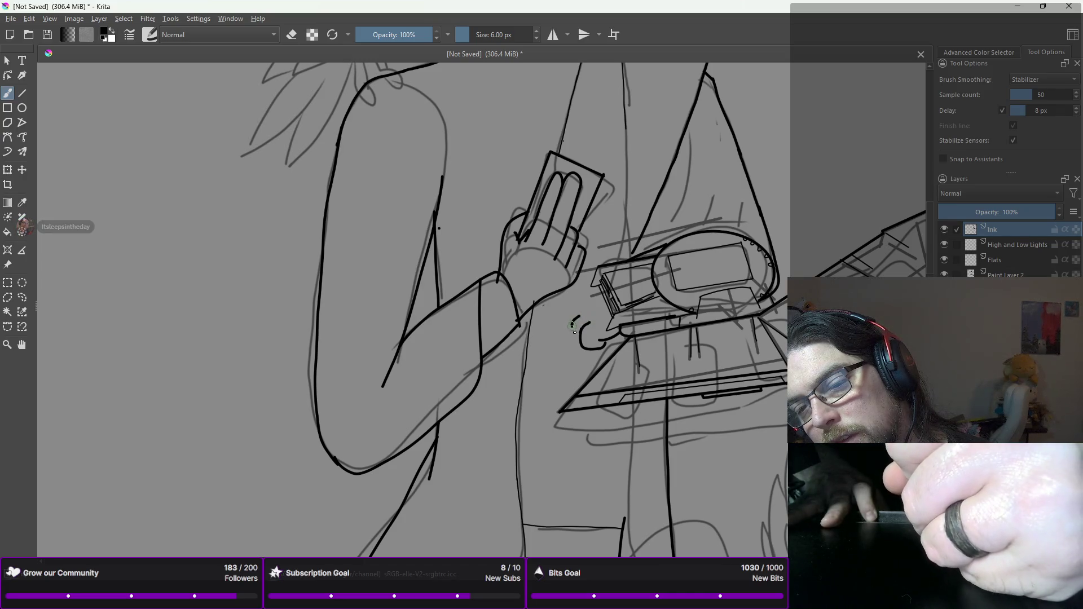
key(ctrl+z)
drag(581, 313, 571, 321)
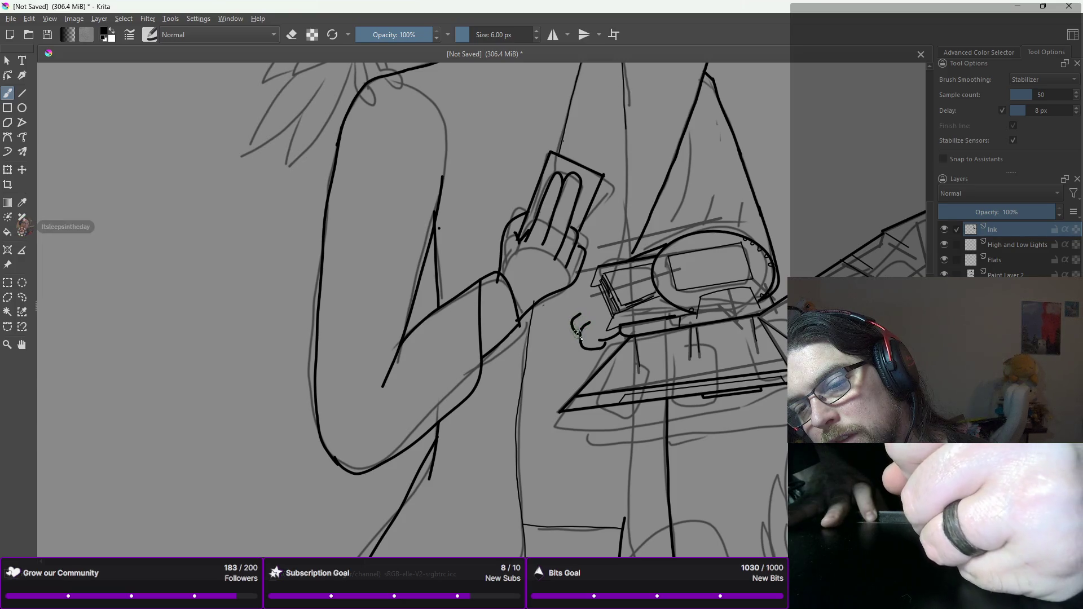
key(ctrl+z)
drag(576, 305, 567, 316)
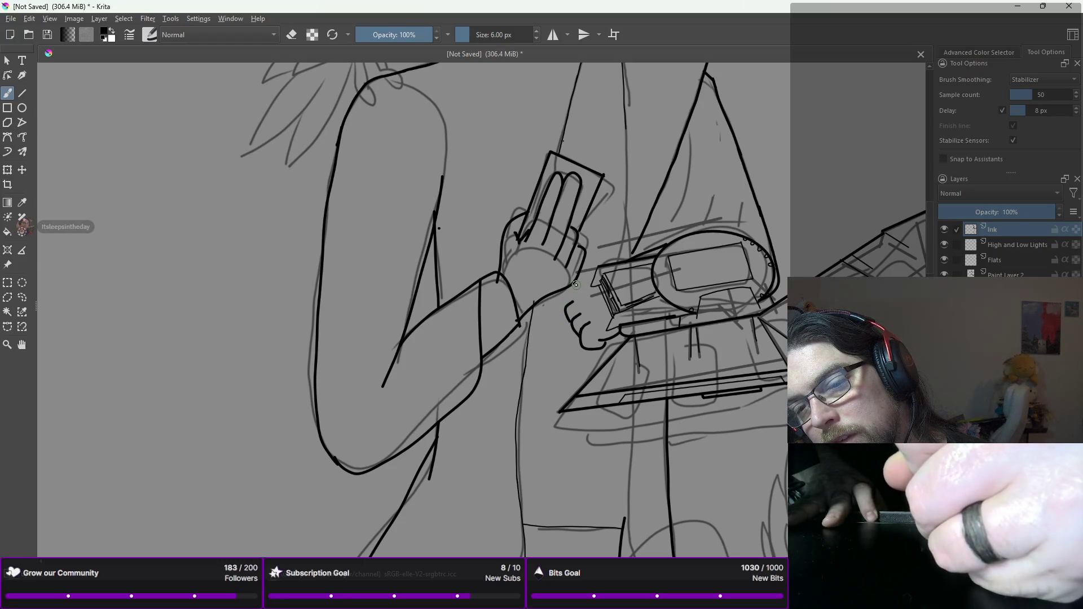
key(ctrl+z)
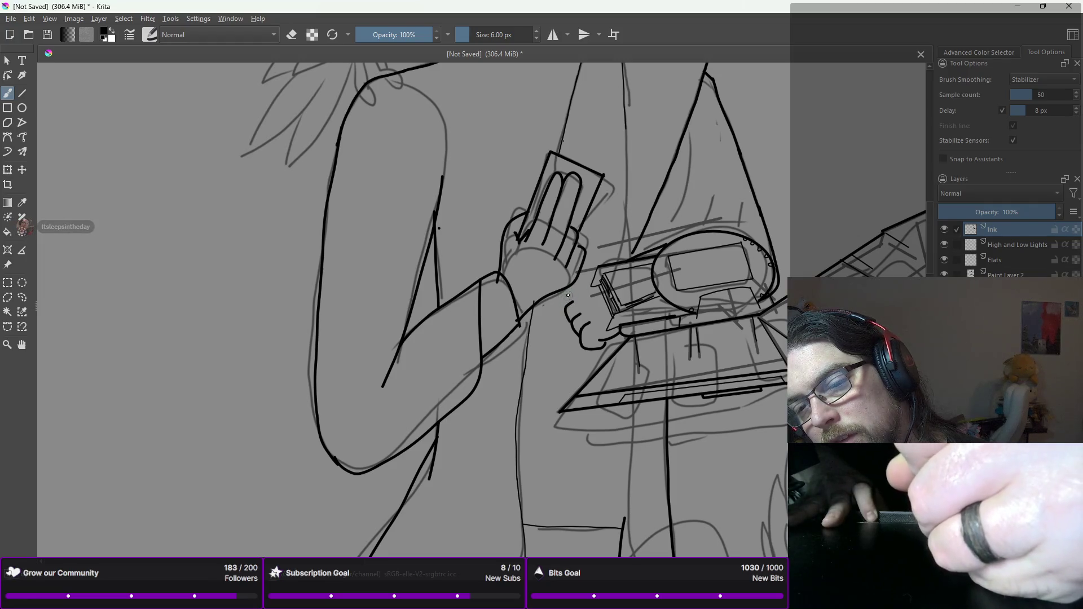
drag(560, 297, 569, 316)
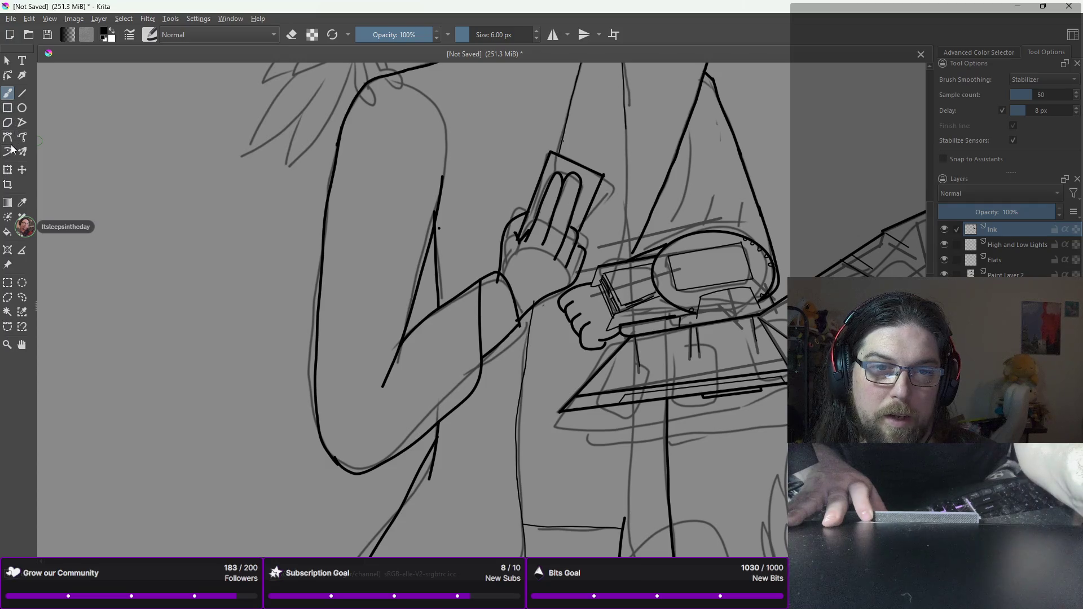
Step: Lasso the inked fist and transform it slightly down and to the left
click(6, 172)
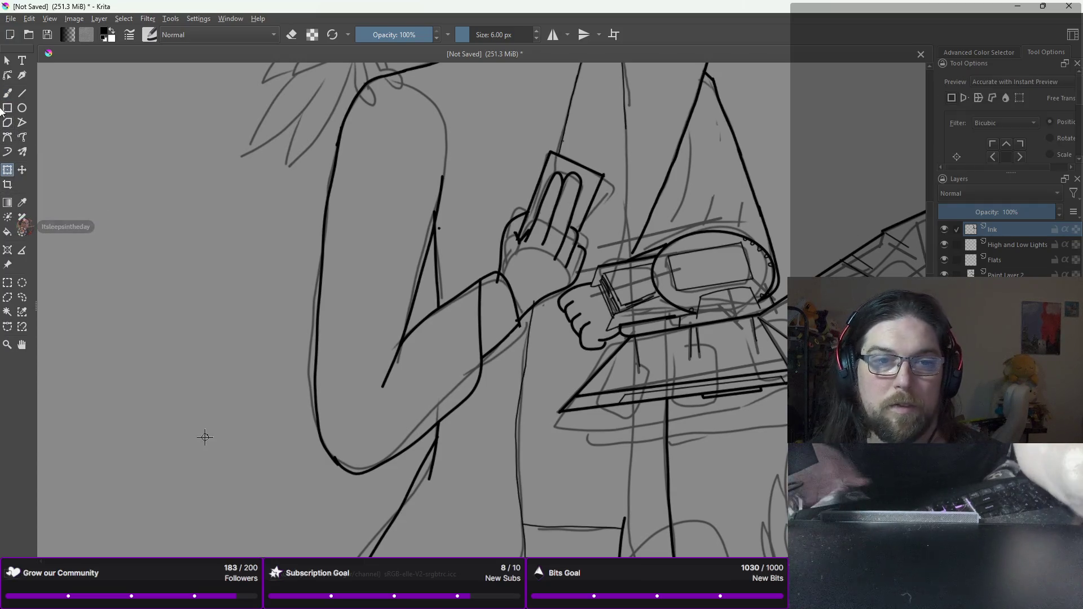
click(22, 297)
scroll(616, 332, up, 5)
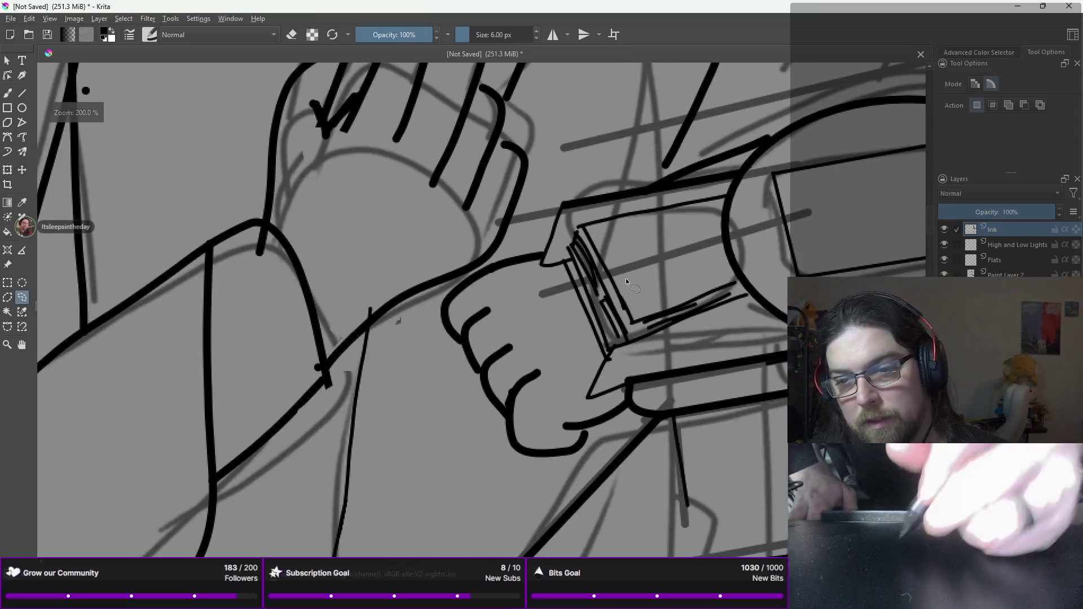
drag(617, 331, 631, 268)
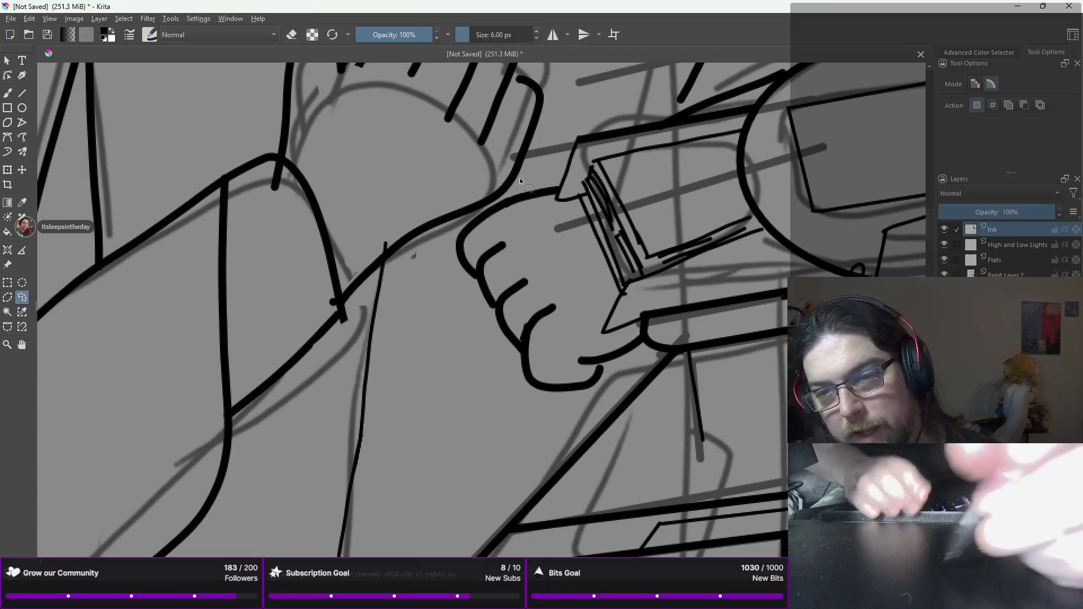
drag(518, 179, 619, 378)
drag(524, 183, 619, 376)
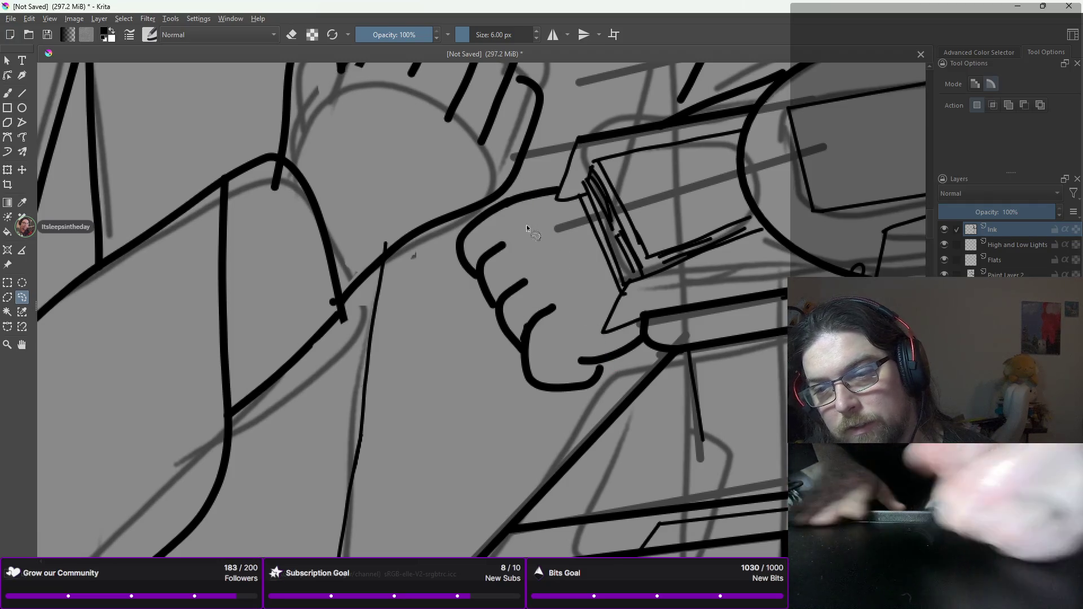
mouse_move(520, 181)
mouse_down()
mouse_move(620, 358)
mouse_move(592, 410)
mouse_move(449, 382)
mouse_move(441, 232)
mouse_move(520, 191)
mouse_up()
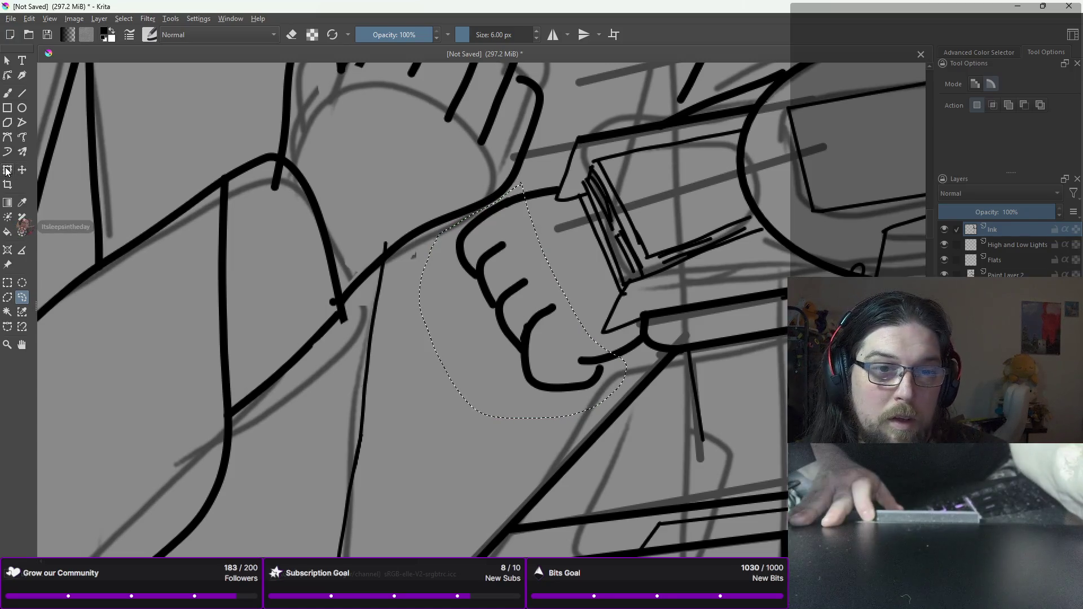
click(8, 170)
mouse_move(551, 261)
mouse_down()
mouse_move(510, 269)
mouse_move(503, 294)
mouse_up()
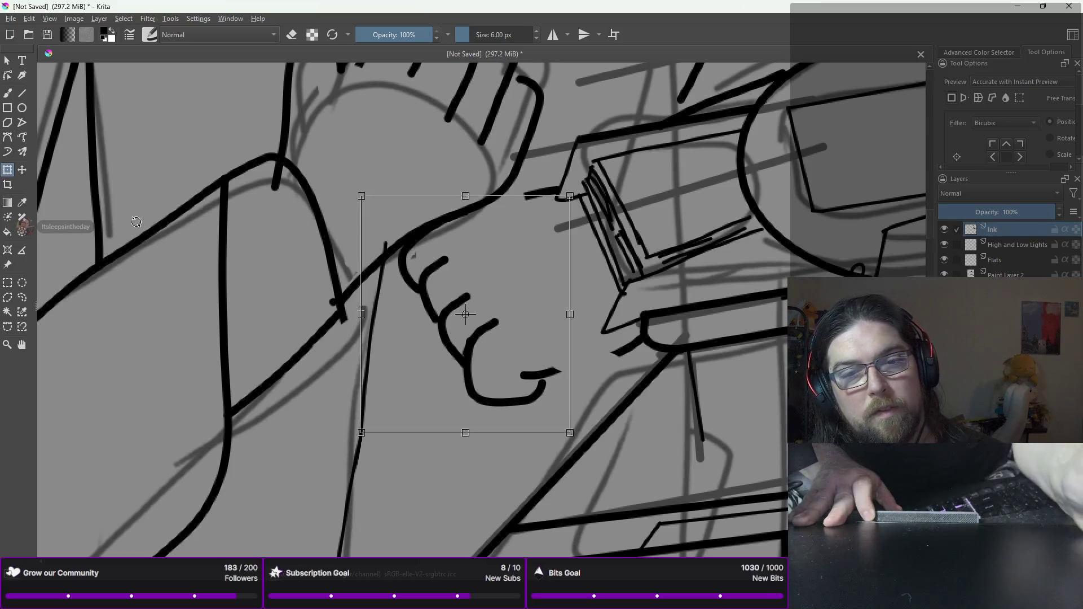
Step: Apply the fist's move, deselect, and redraw its lower line and wrist line
key(b)
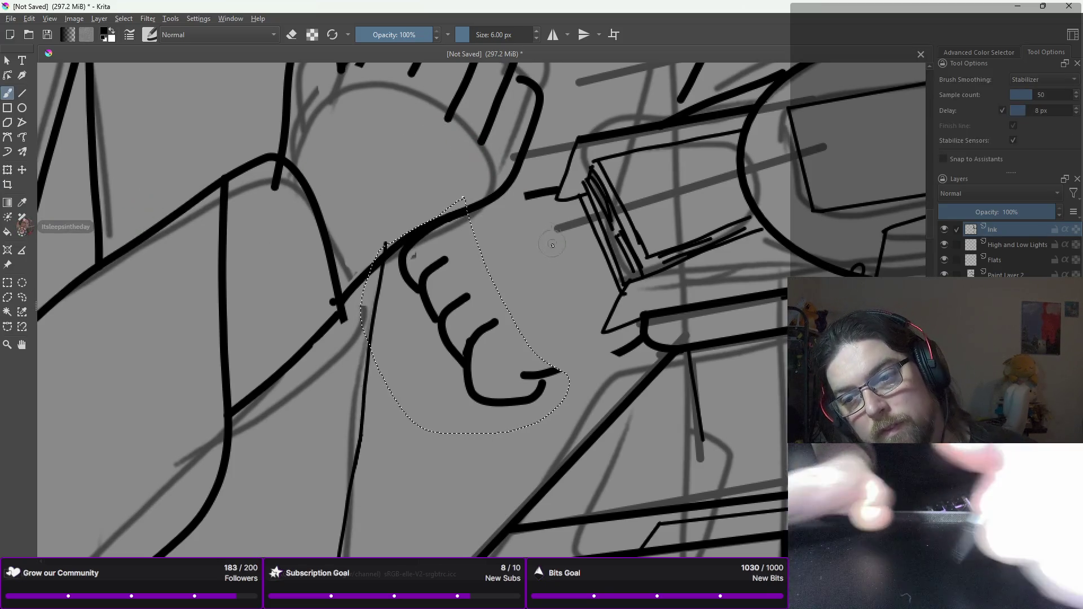
key(ctrl+shift+a)
key(e)
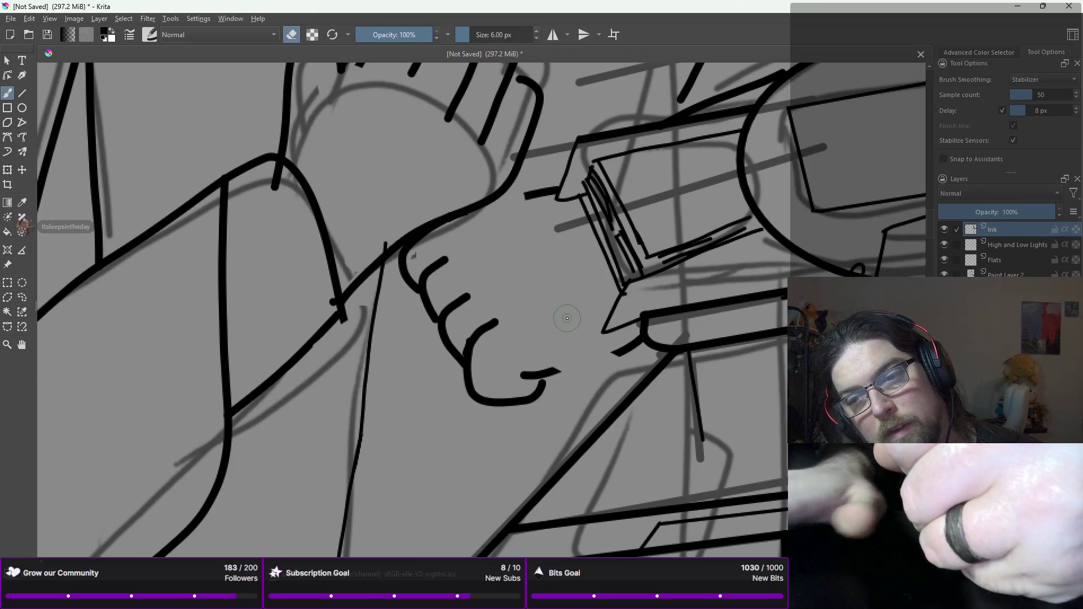
key(e)
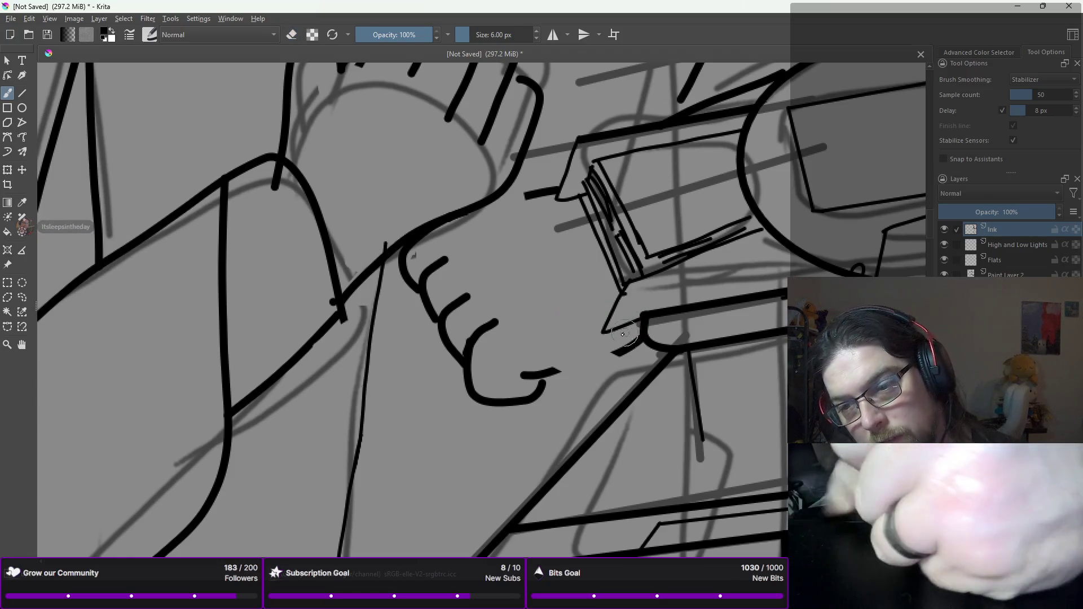
drag(540, 371, 572, 366)
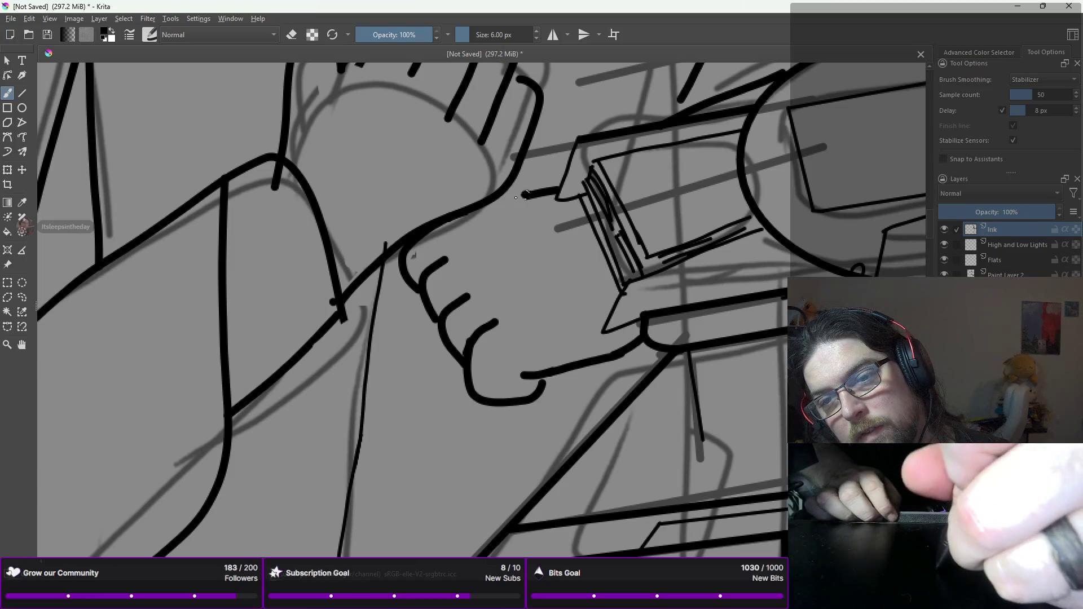
drag(516, 197, 496, 199)
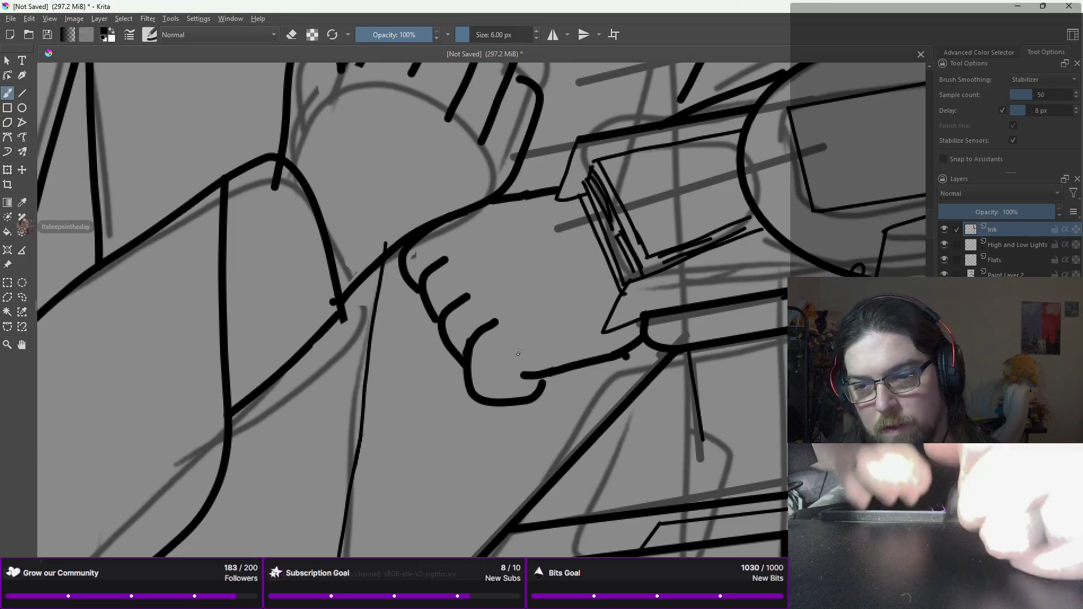
Step: Undo stray hook strokes and add three short knuckle lines on the fist
drag(536, 399, 550, 384)
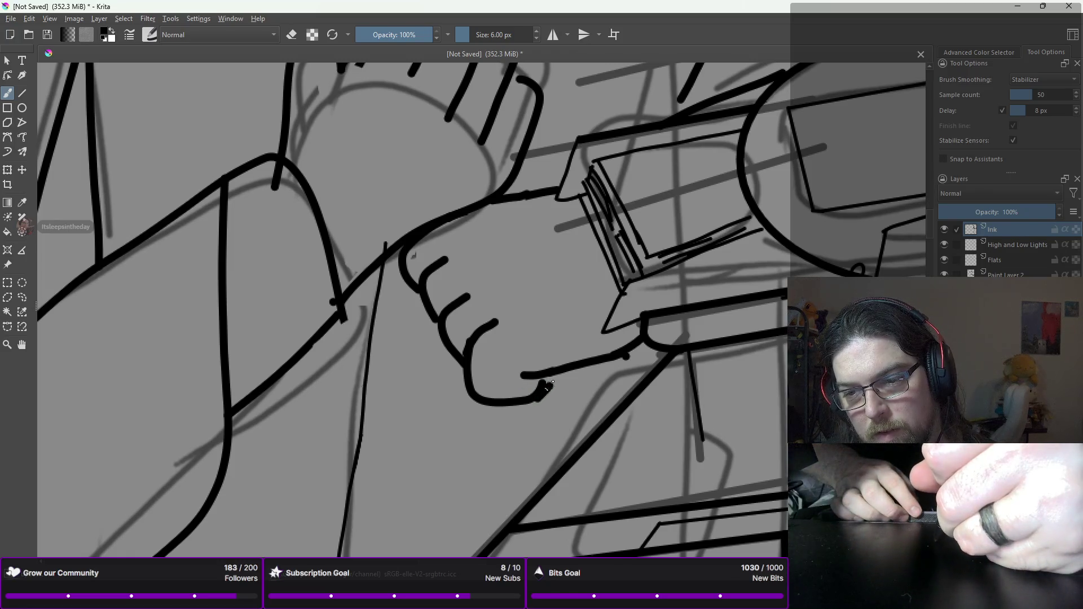
key(ctrl+z)
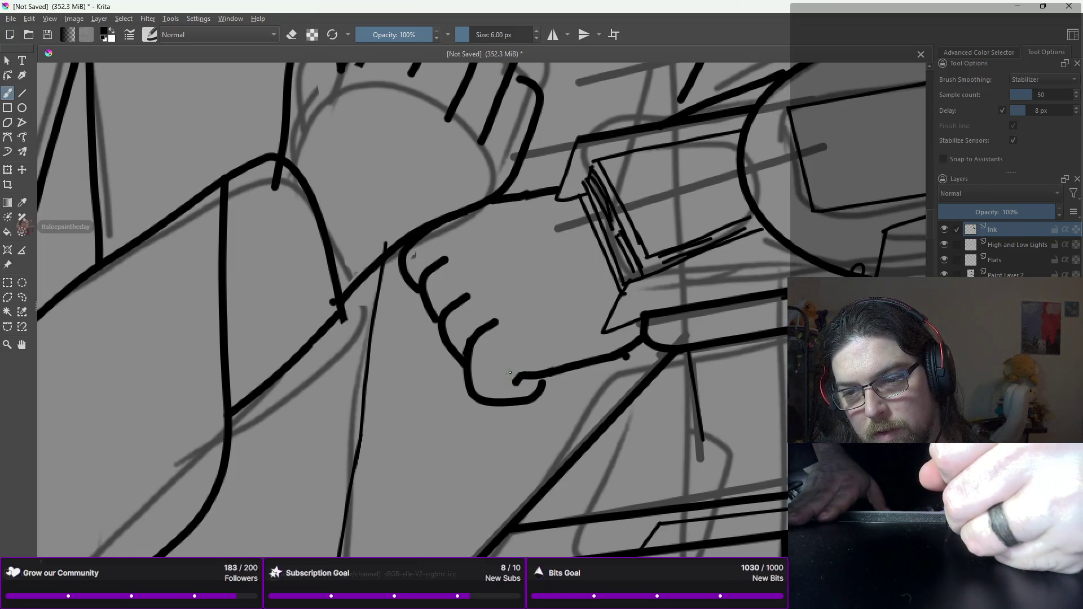
key(ctrl+z)
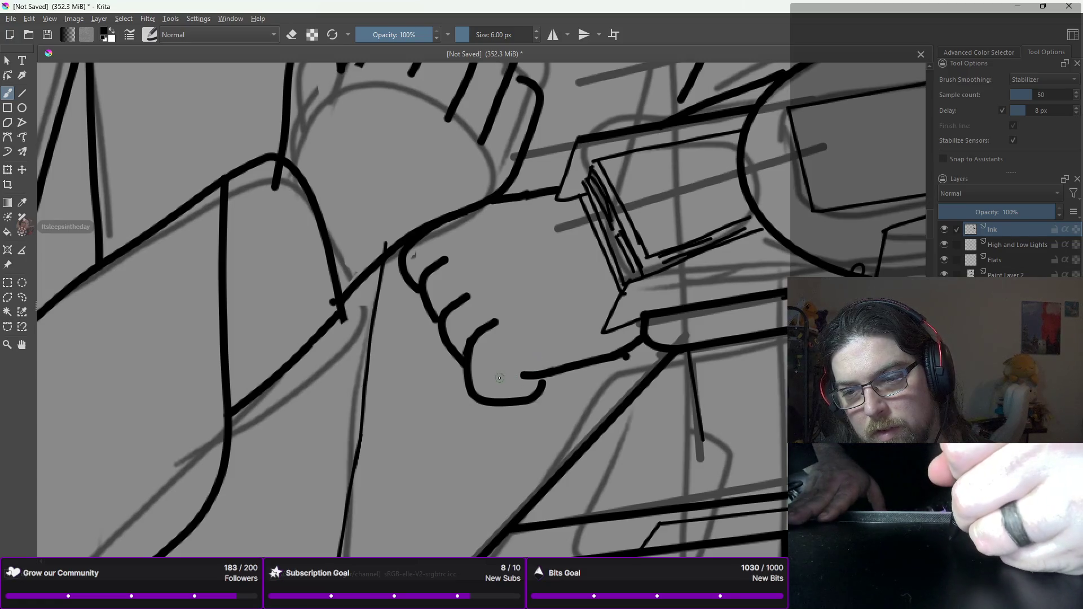
key(ctrl+z)
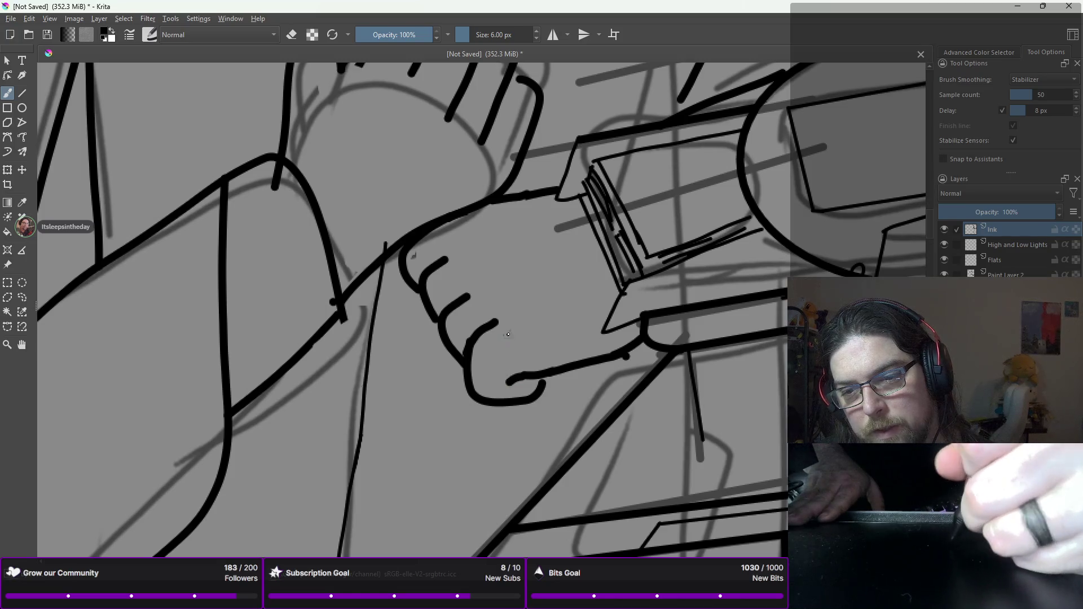
key(ctrl+z)
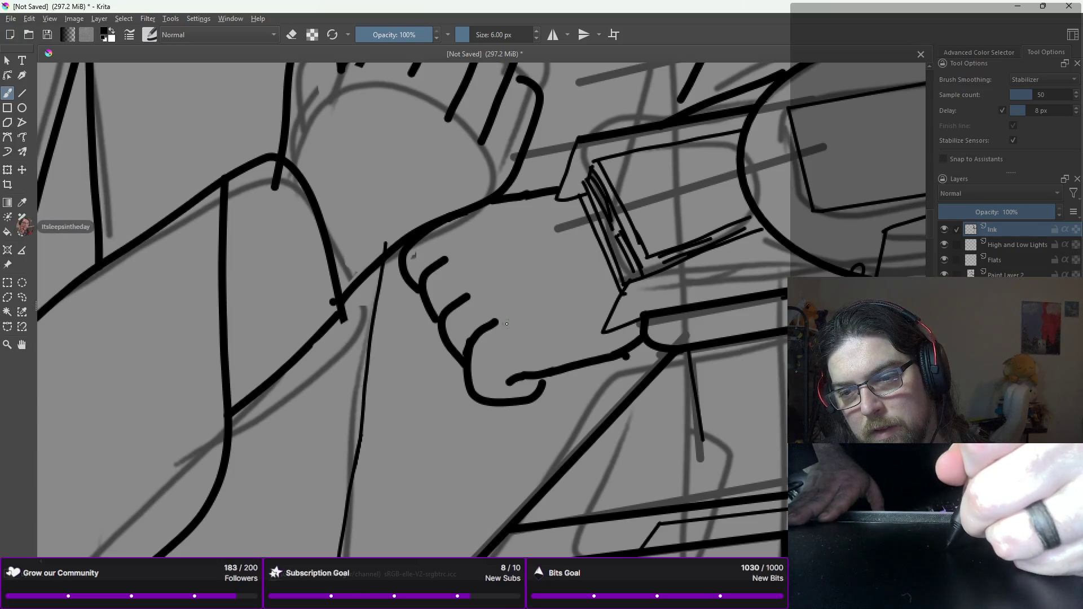
drag(507, 319, 509, 326)
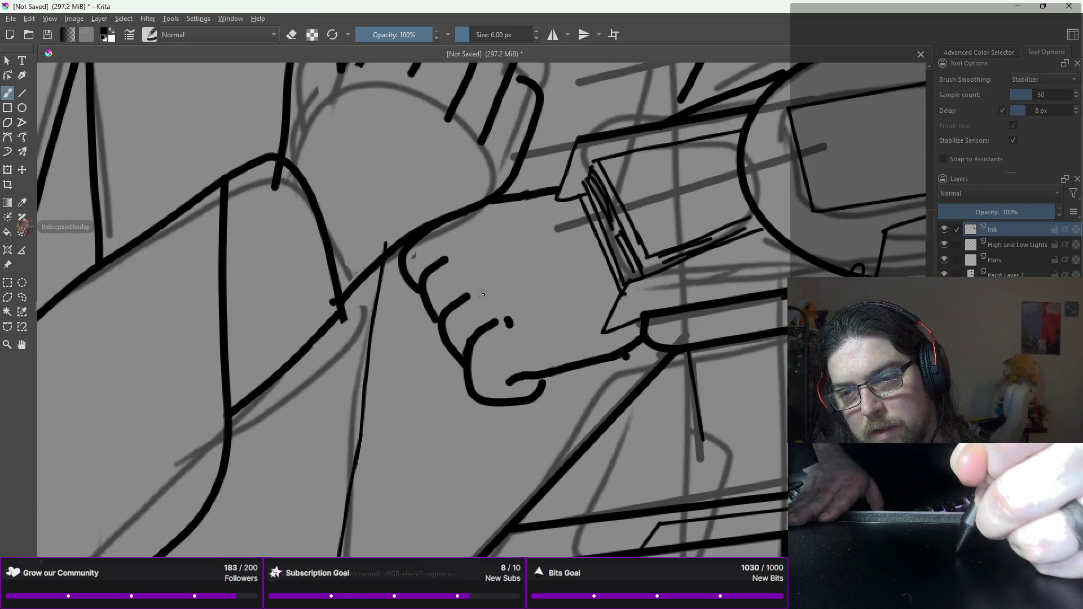
drag(479, 287, 486, 299)
drag(453, 243, 462, 260)
Step: Zoom out to the whole figure and hide the Paint Layer 2 pencil sketch
scroll(438, 235, down, 6)
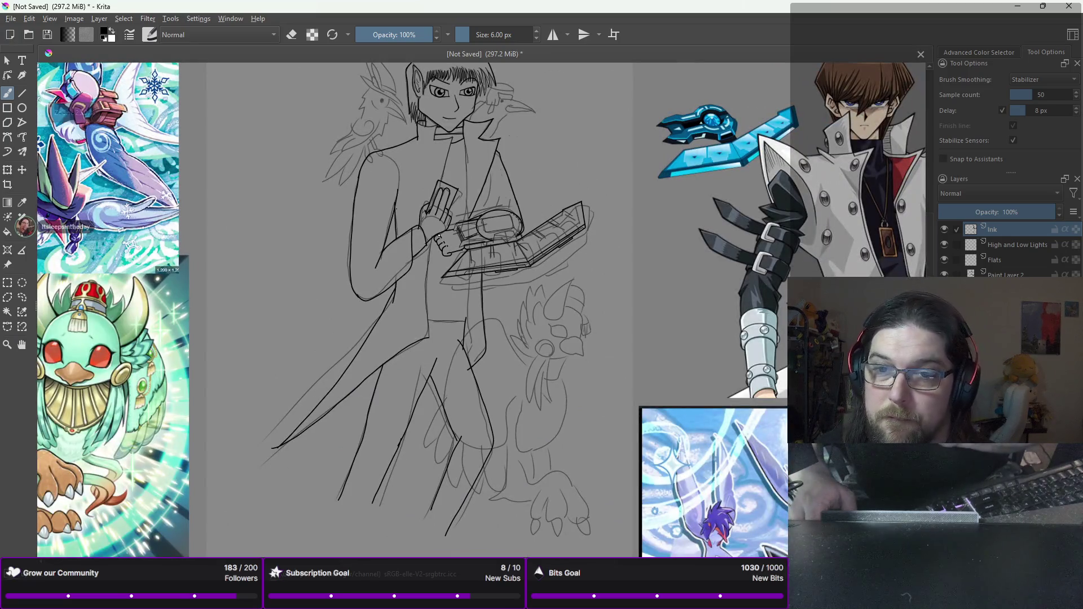
drag(438, 237, 467, 239)
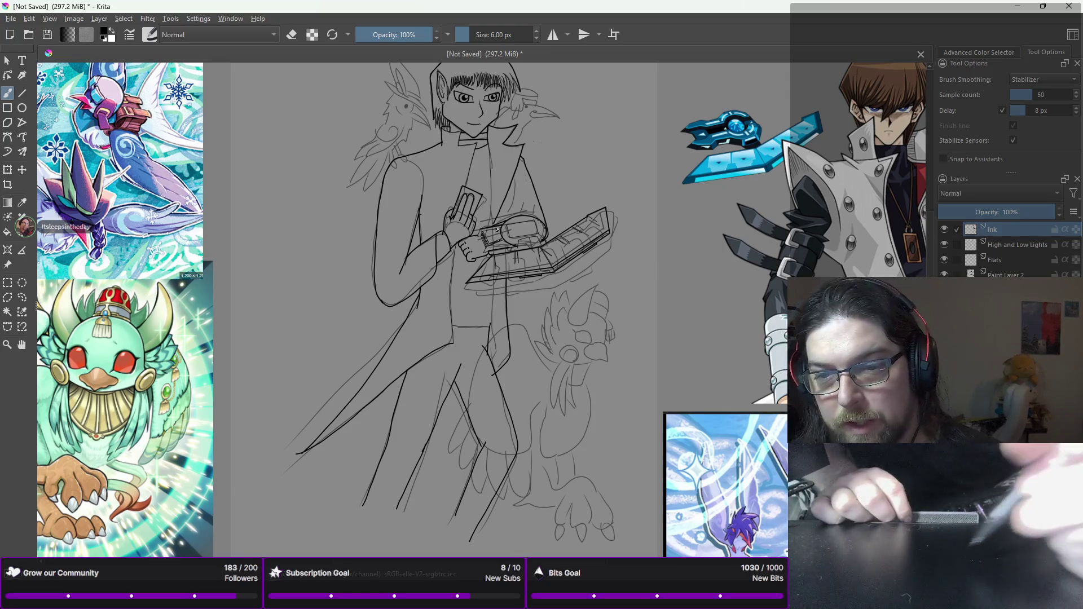
scroll(480, 259, up, 4)
scroll(483, 261, down, 3)
scroll(483, 261, down, 3)
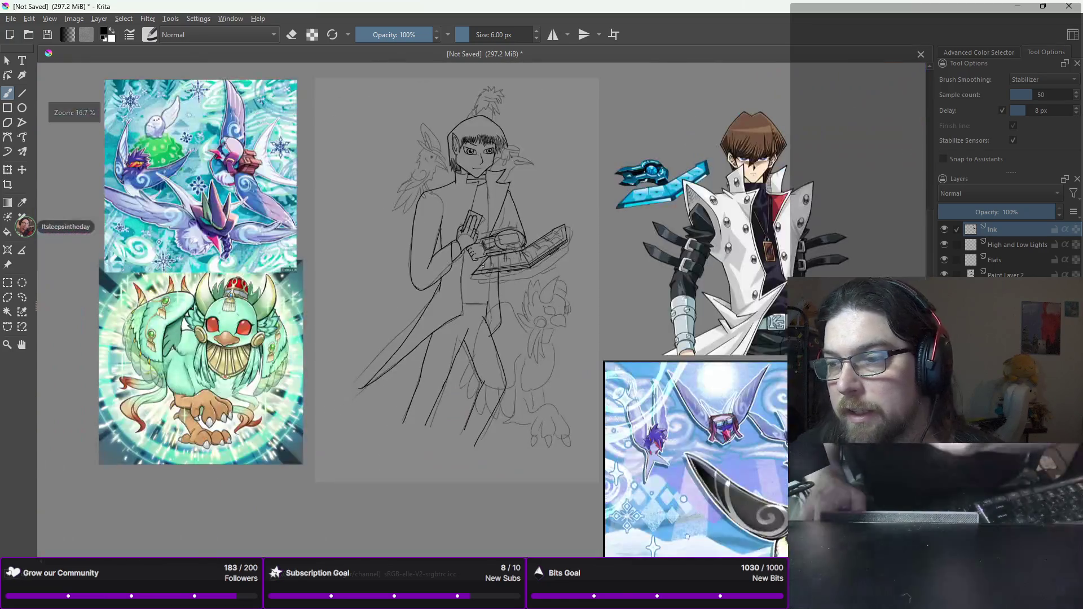
click(943, 275)
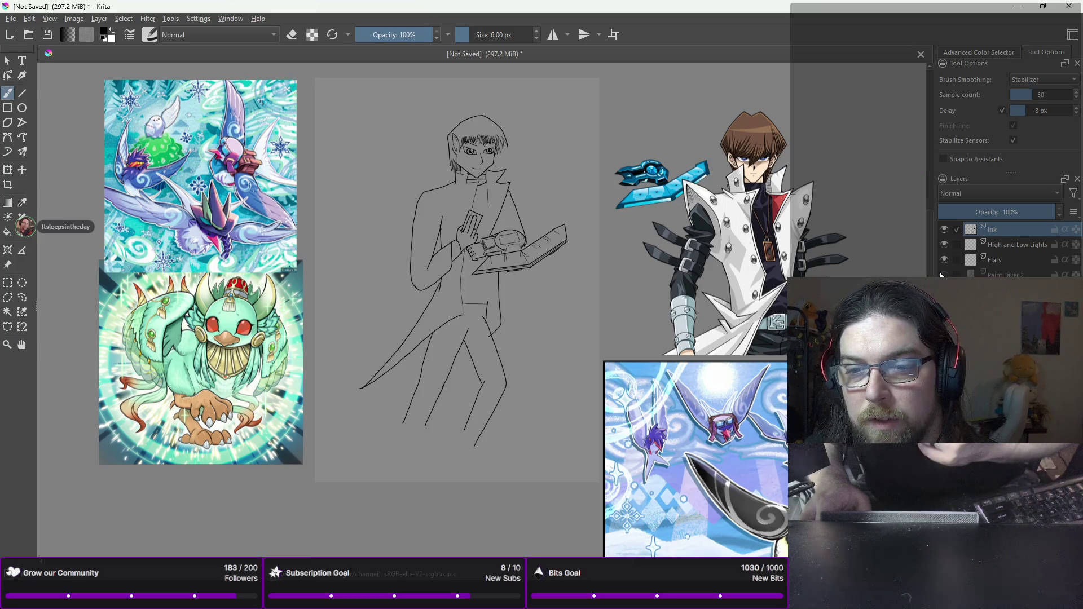
scroll(709, 218, up, 5)
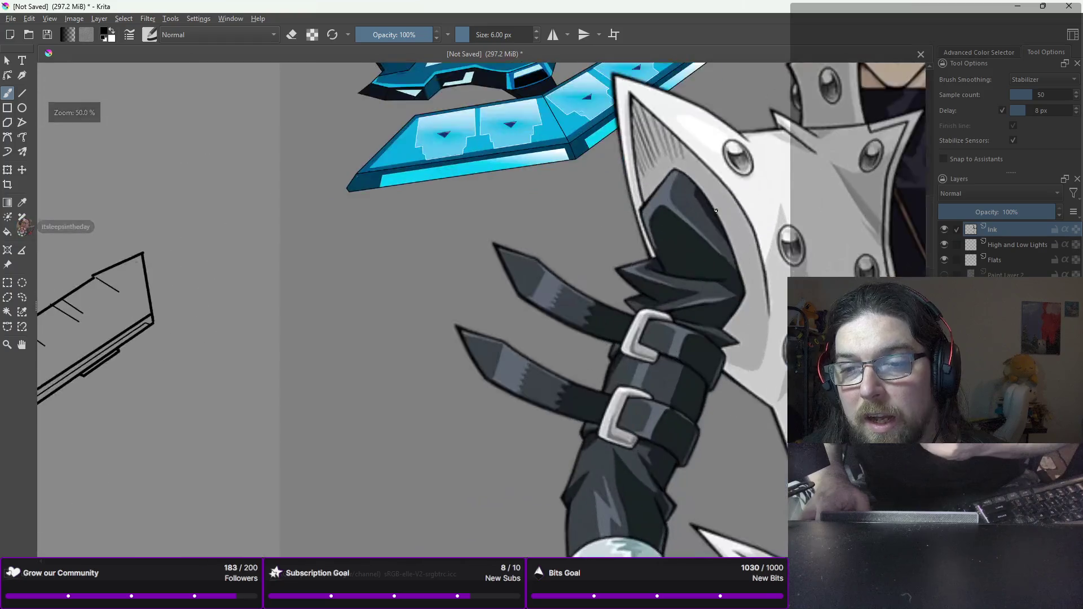
scroll(708, 218, down, 3)
scroll(299, 217, up, 2)
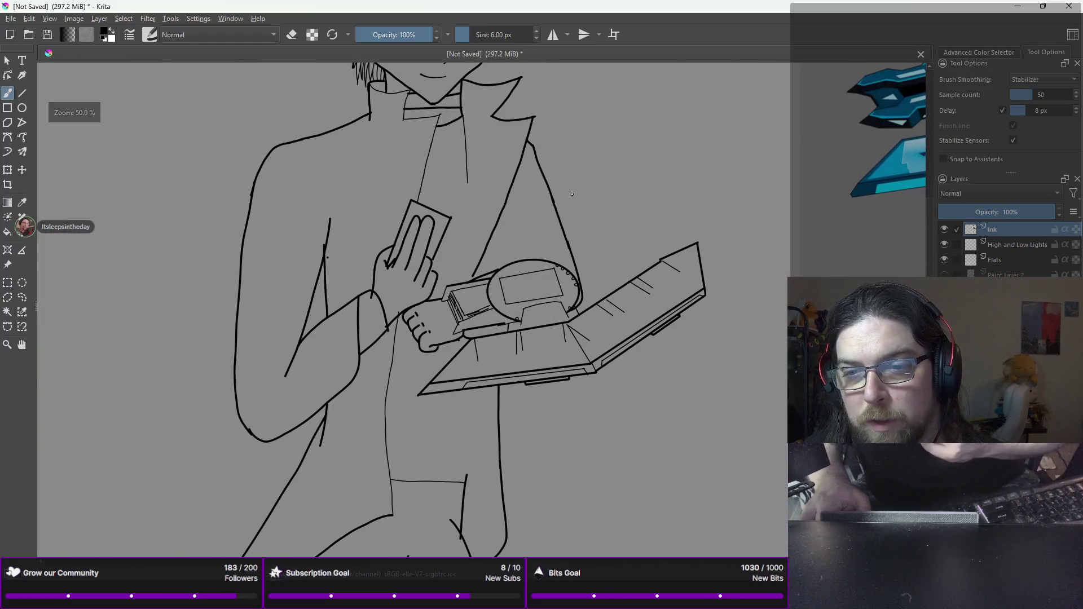
Step: Shrink the brush to 2 px and draw the shirt's centre line past the duel disk
click(536, 39)
click(536, 38)
click(536, 38)
click(536, 38)
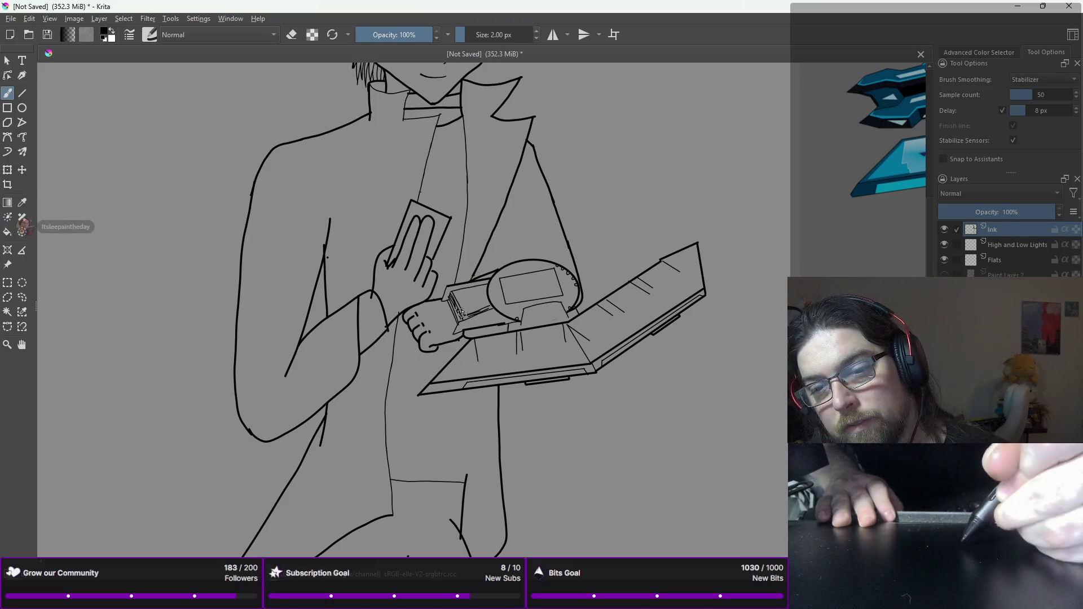
key(ctrl+z)
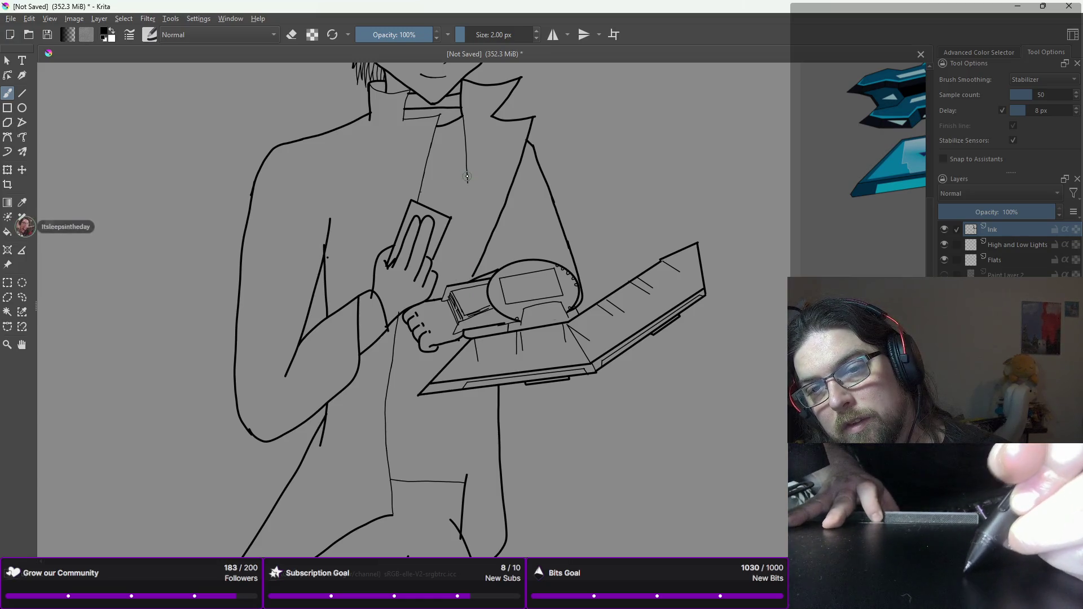
drag(467, 245, 467, 276)
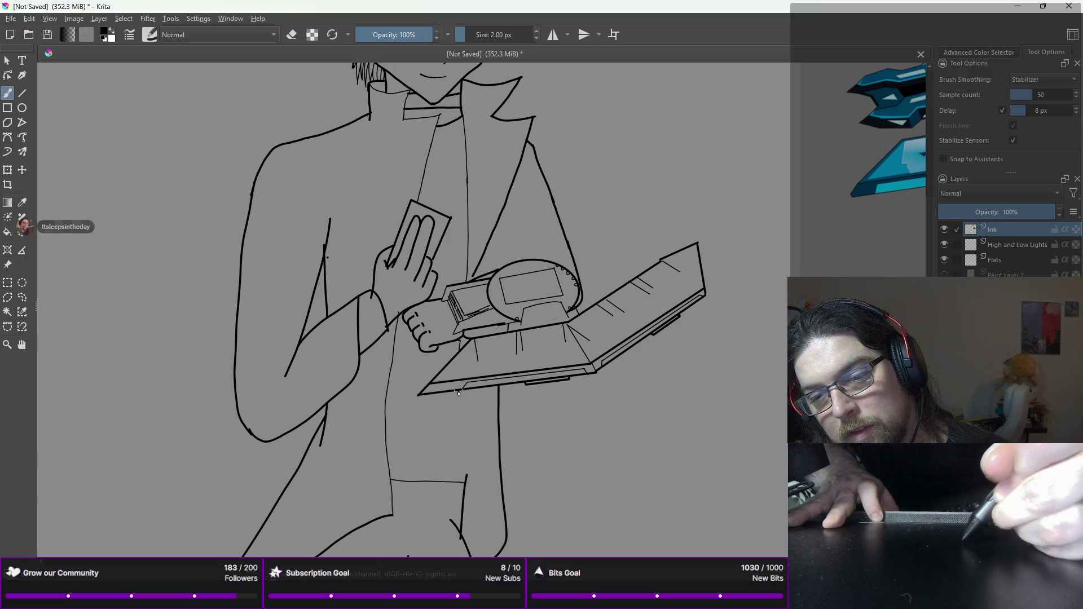
drag(460, 390, 461, 404)
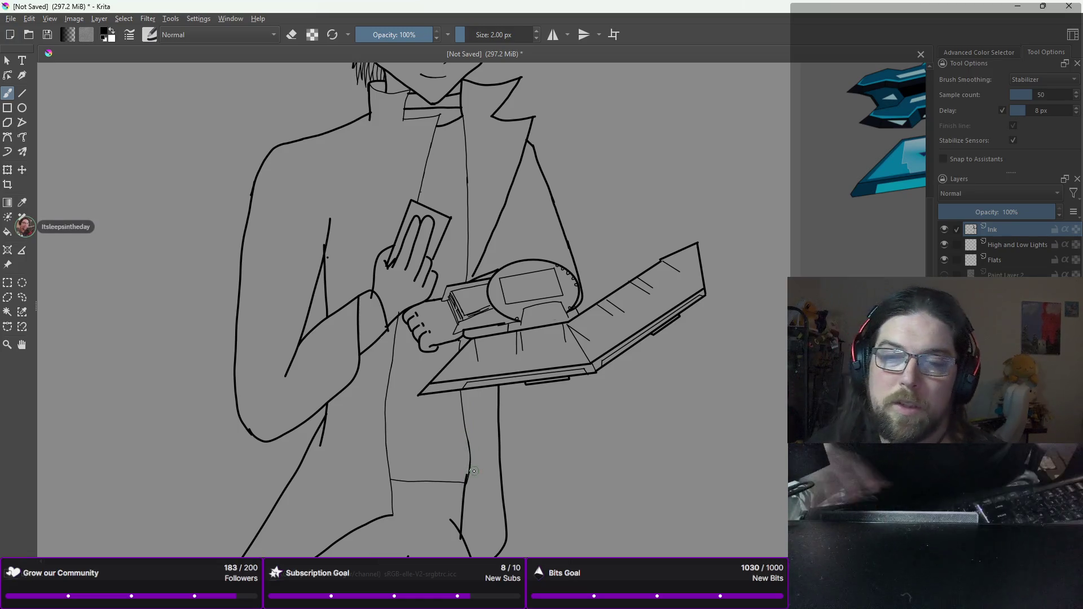
key(minus)
key(minus)
key(minus)
key(plus)
key(plus)
key(plus)
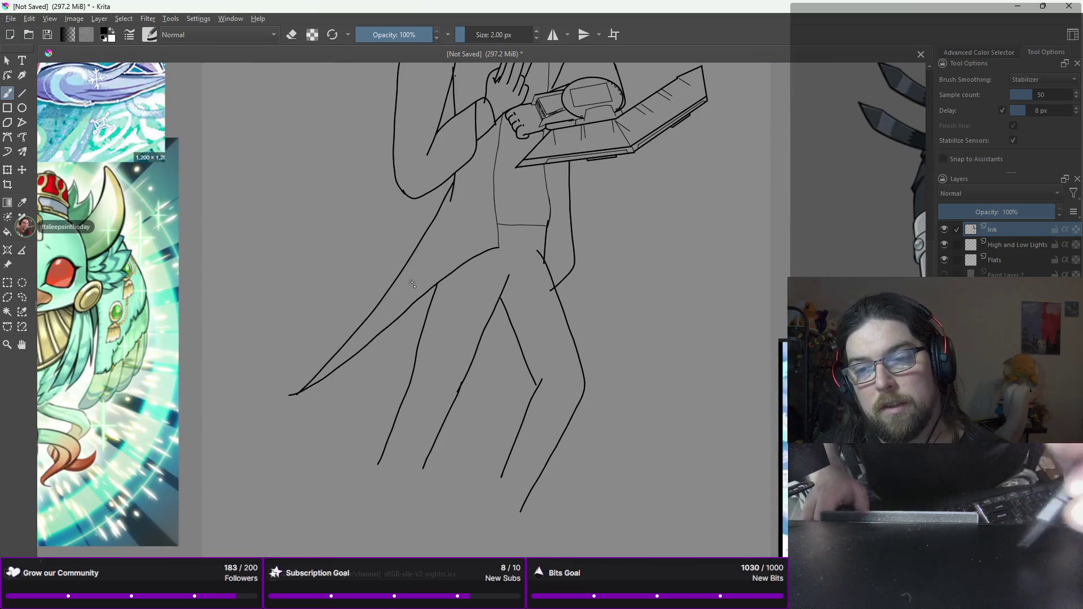
Step: Switch to the eraser brush and zoom in to check the legs
right_click(449, 225)
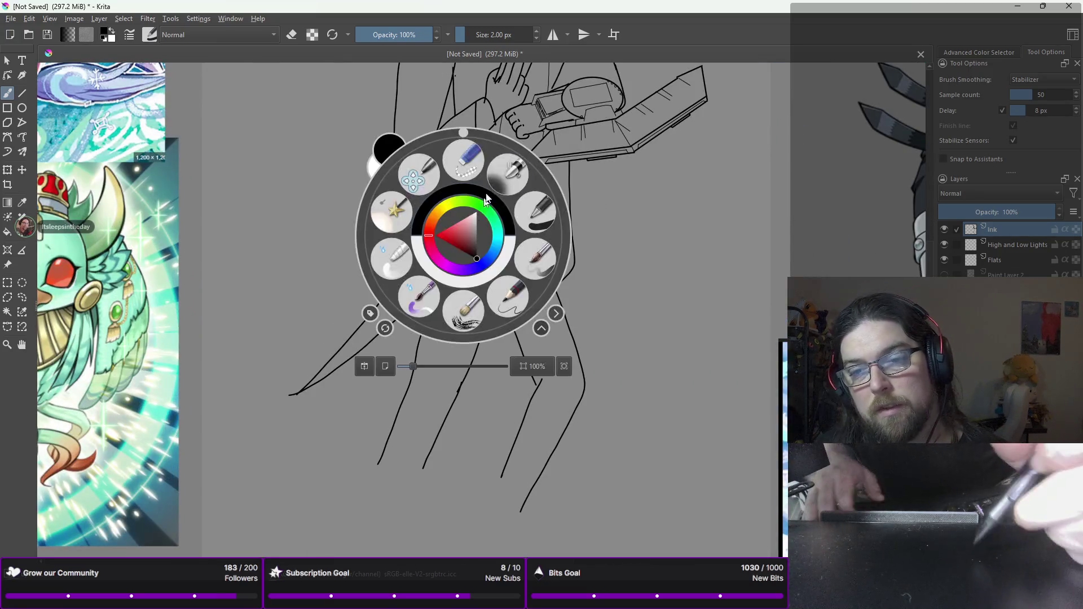
click(534, 244)
key(plus)
key(plus)
key(plus)
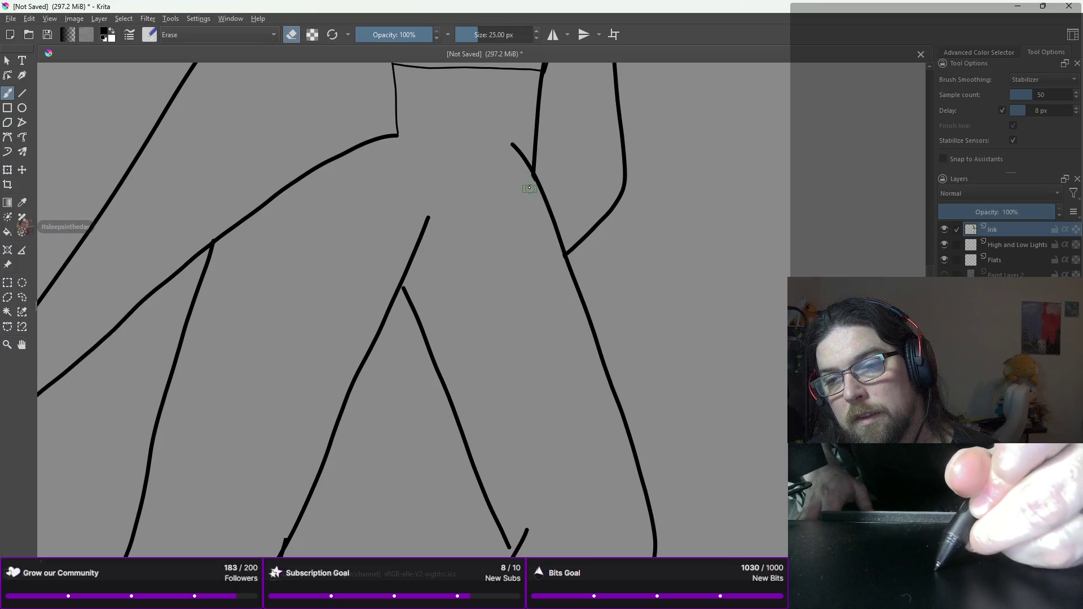
key(minus)
key(minus)
key(minus)
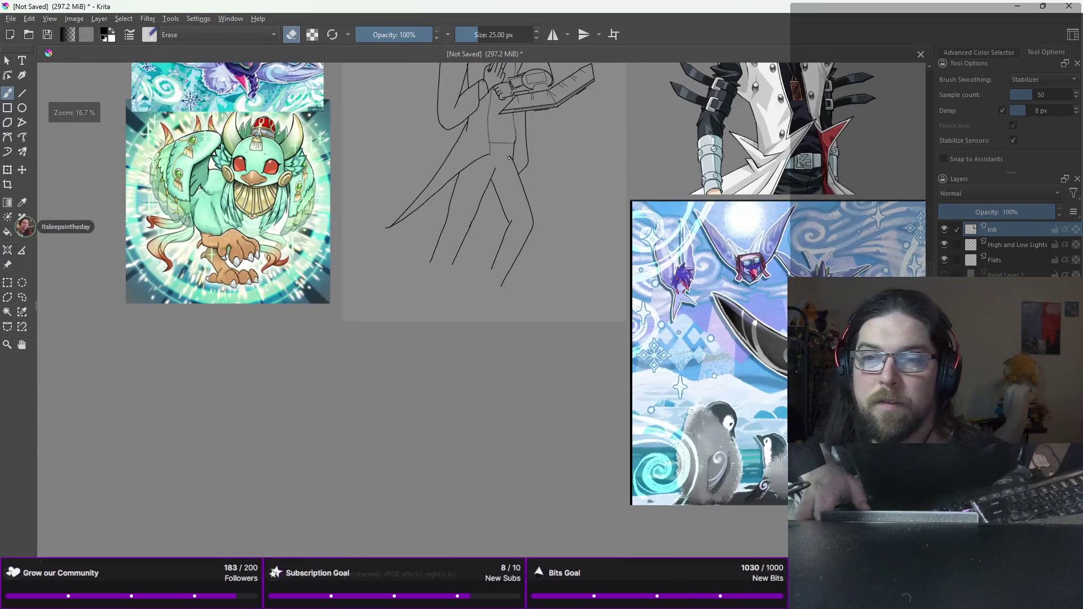
Step: Return to the inking brush at 8 px and add short strokes at the coat tail tip
right_click(485, 181)
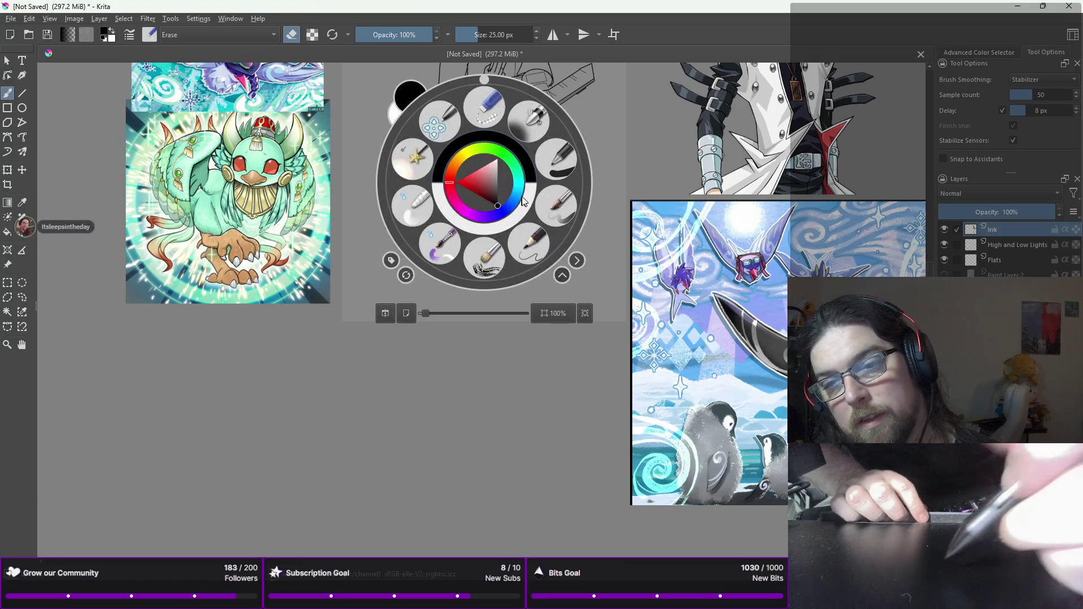
click(546, 120)
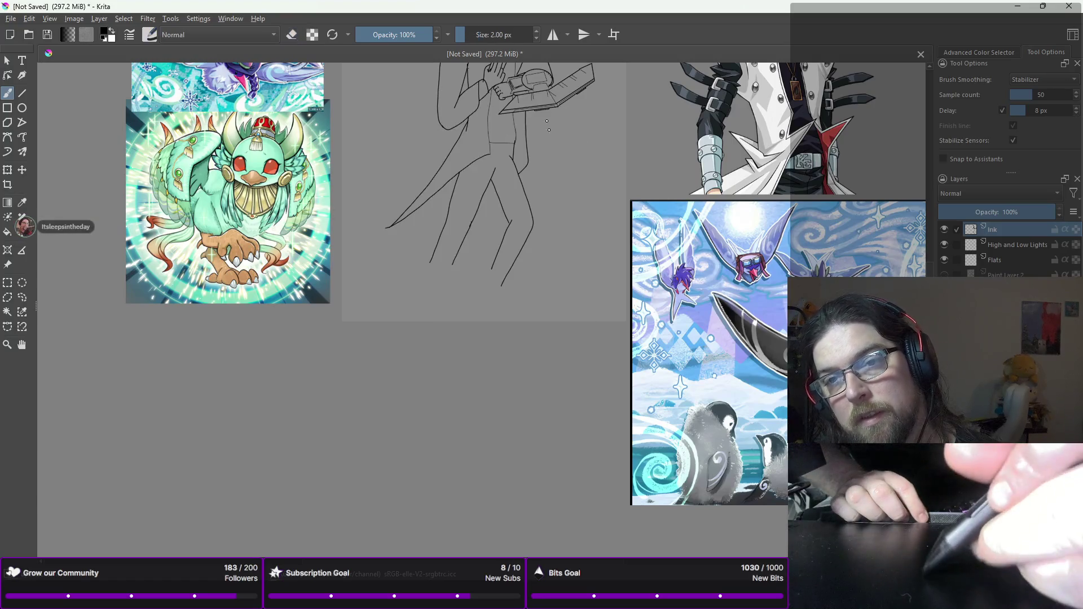
click(535, 35)
click(537, 35)
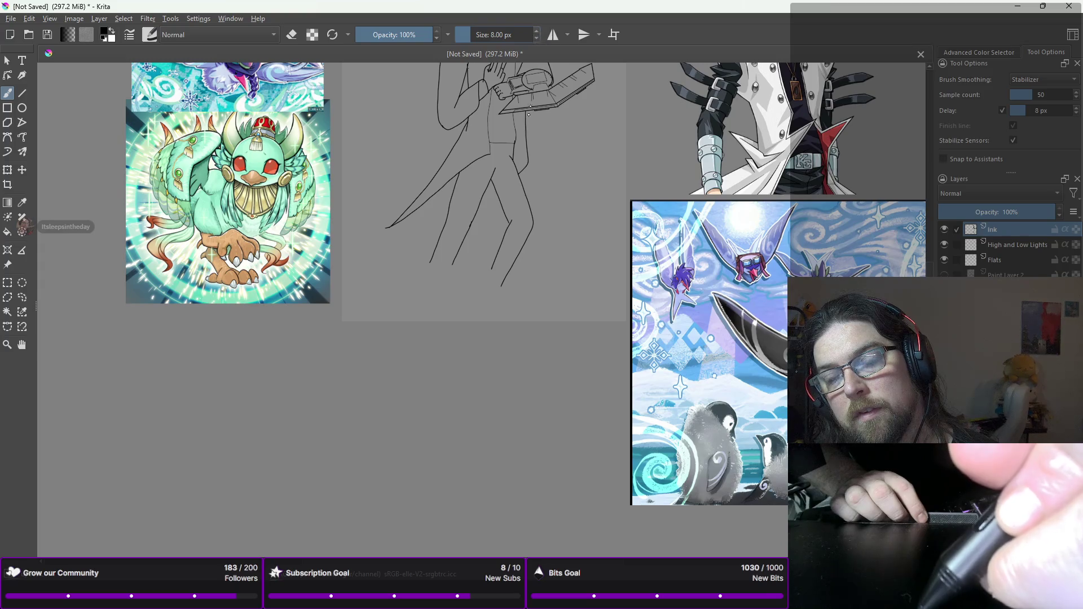
mouse_move(417, 207)
mouse_down()
mouse_move(407, 215)
mouse_move(417, 228)
mouse_up()
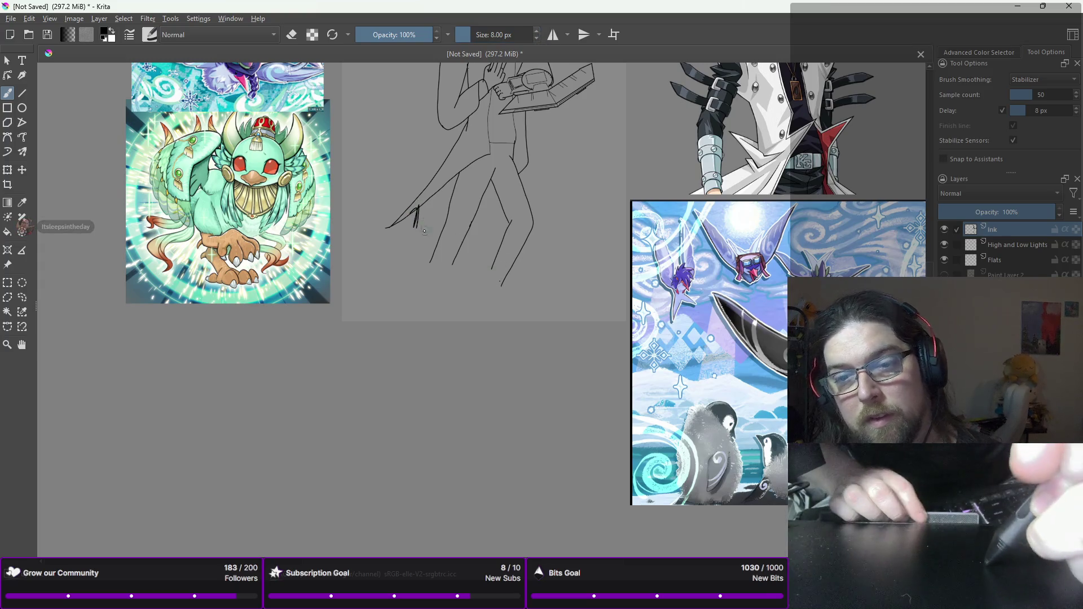
scroll(418, 214, up, 5)
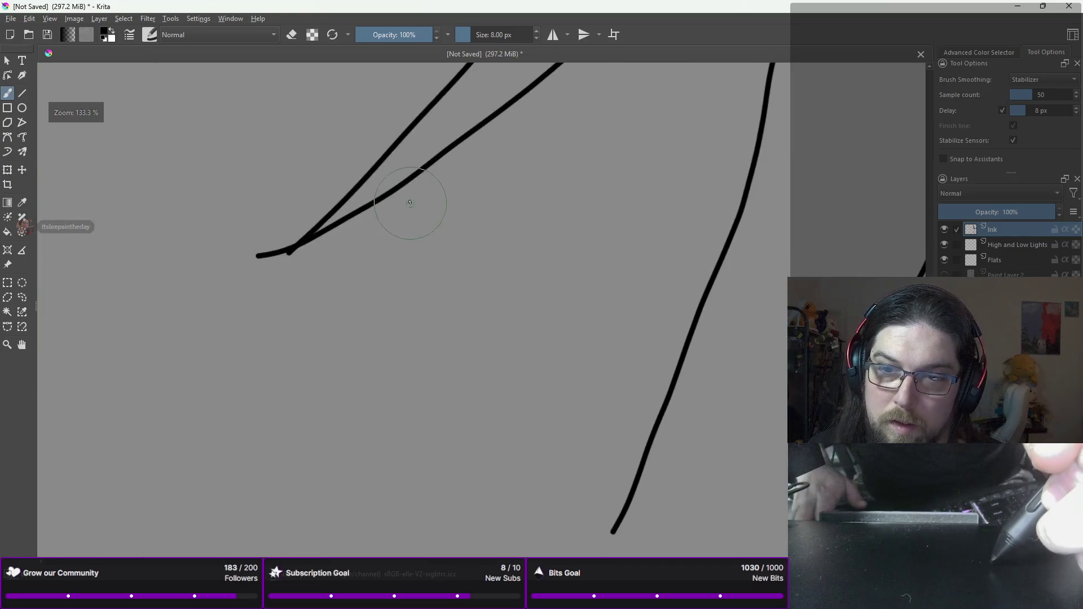
Step: Undo the stray strokes off the coat tail and reduce the brush to 6 px
drag(405, 183, 413, 221)
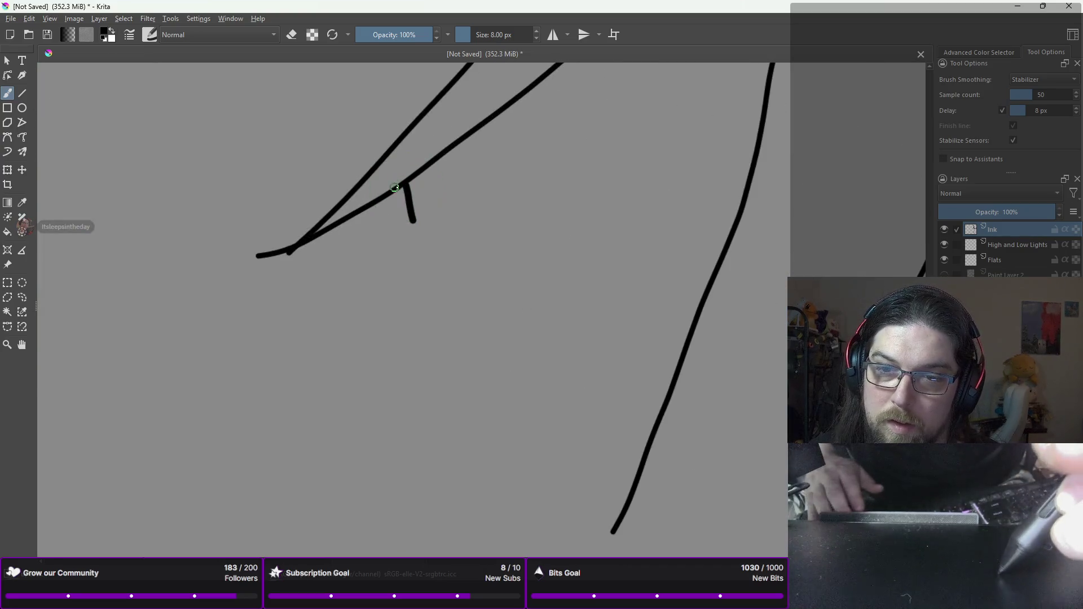
key(ctrl+z)
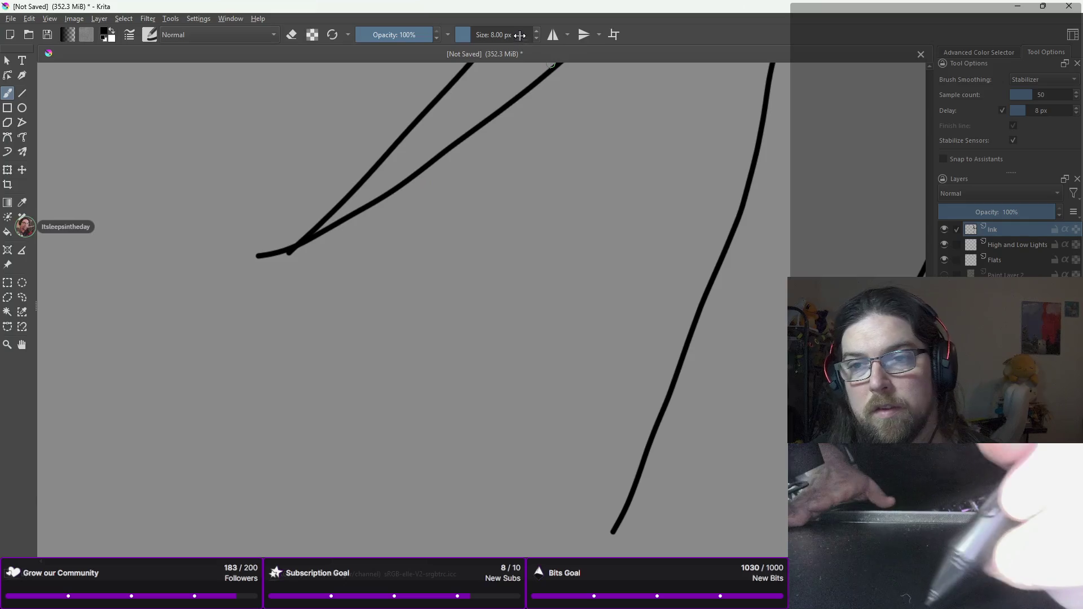
drag(519, 35, 510, 35)
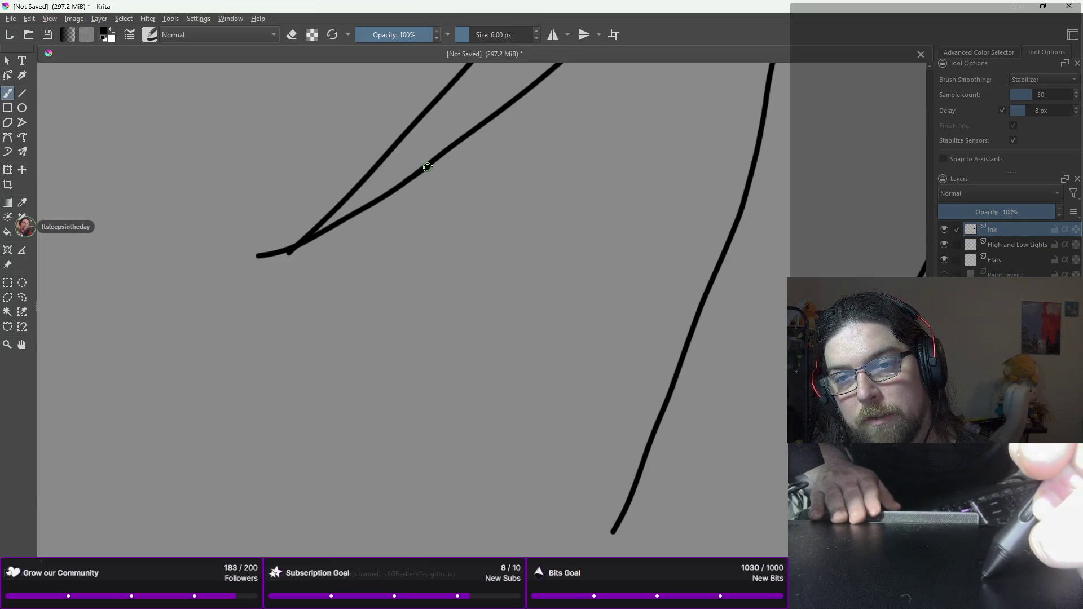
key(ctrl+z)
key(ctrl+z)
Step: Draw the curved coat-tail hem across to the leg, then zoom out to review the sketch
mouse_move(287, 250)
mouse_down()
mouse_move(380, 261)
mouse_move(527, 243)
mouse_move(619, 292)
mouse_move(679, 309)
mouse_up()
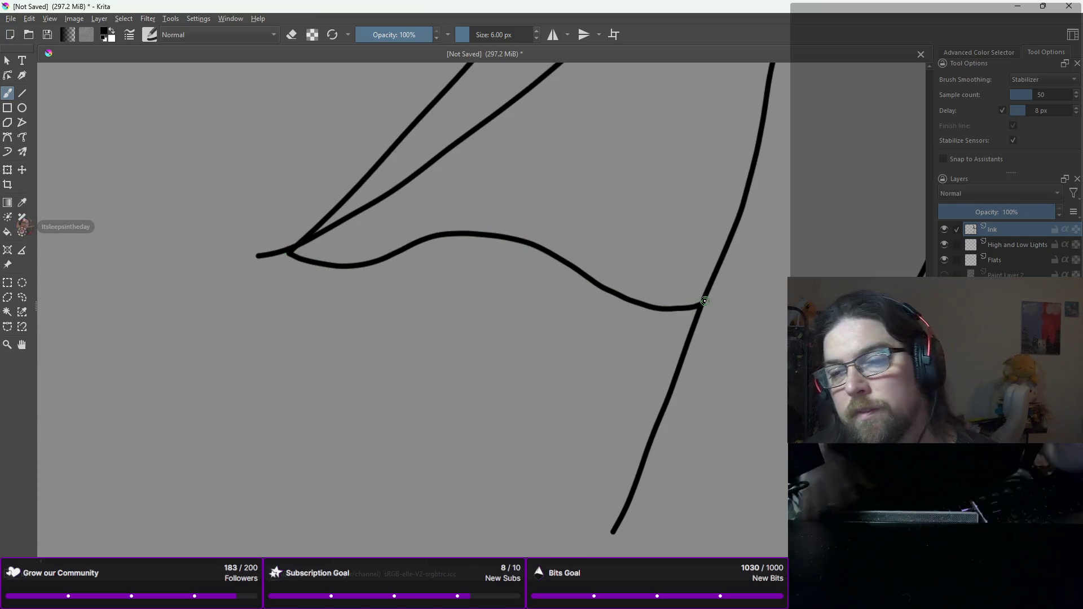
key(minus)
key(minus)
key(minus)
drag(756, 292, 607, 308)
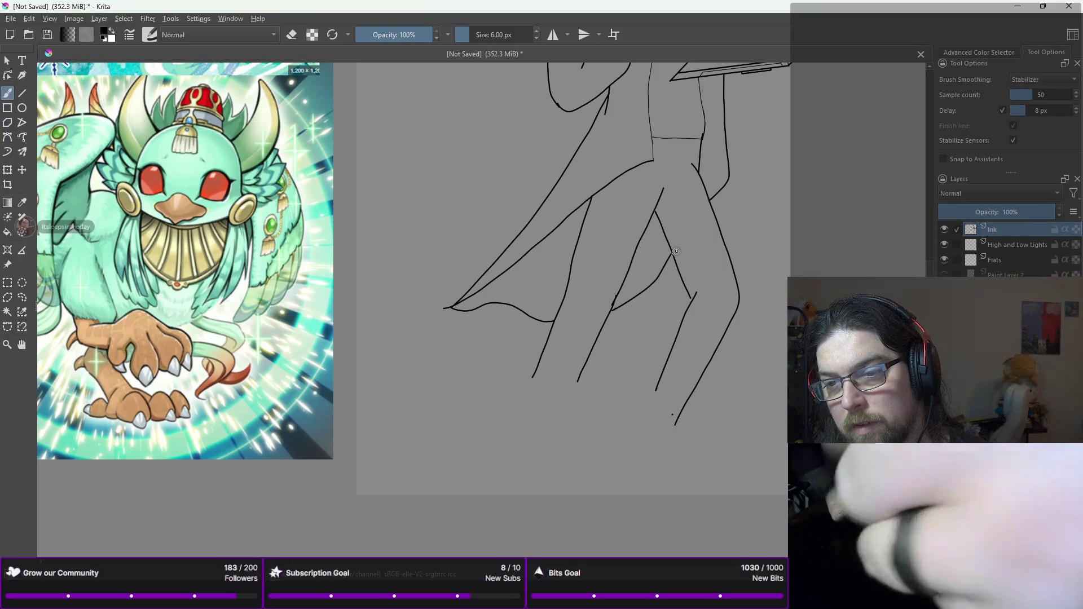
key(ctrl+z)
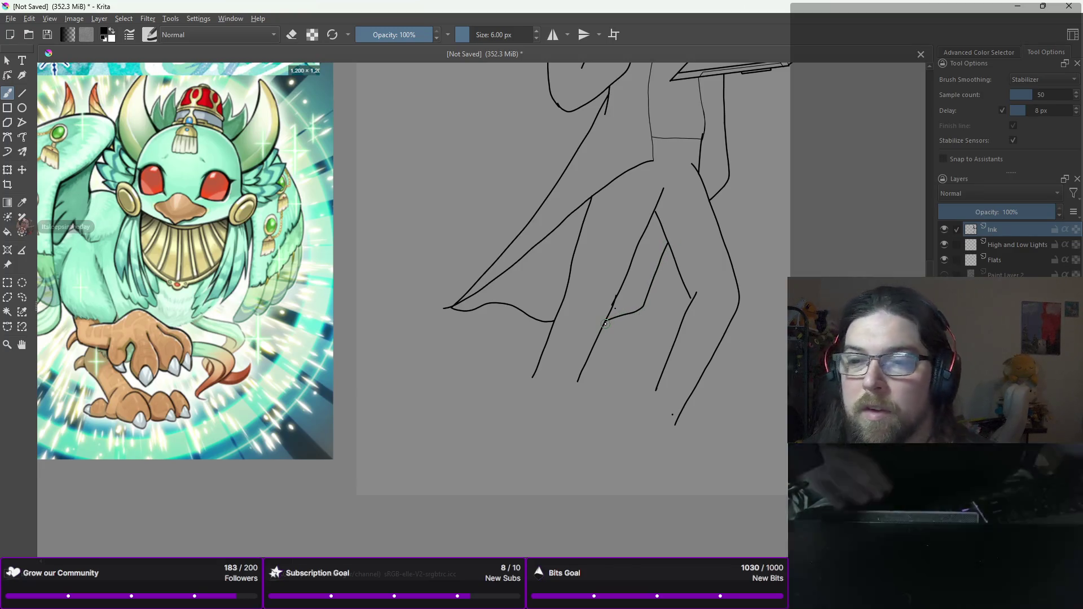
key(minus)
key(minus)
key(minus)
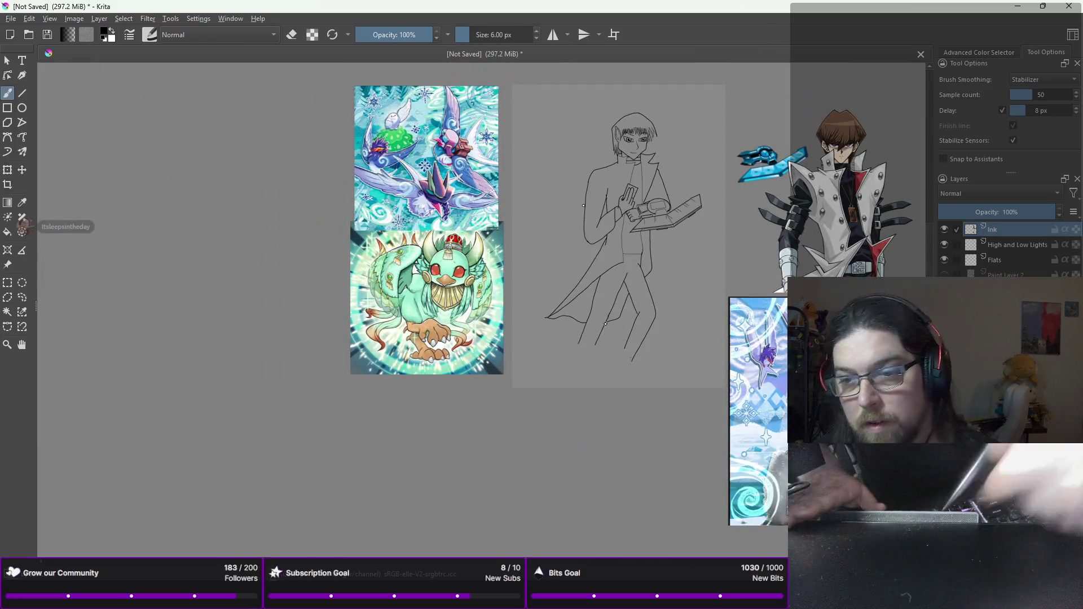
Step: Zoom in on the legs and erase the right diagonal leg line
right_click(652, 249)
key(e)
key(1)
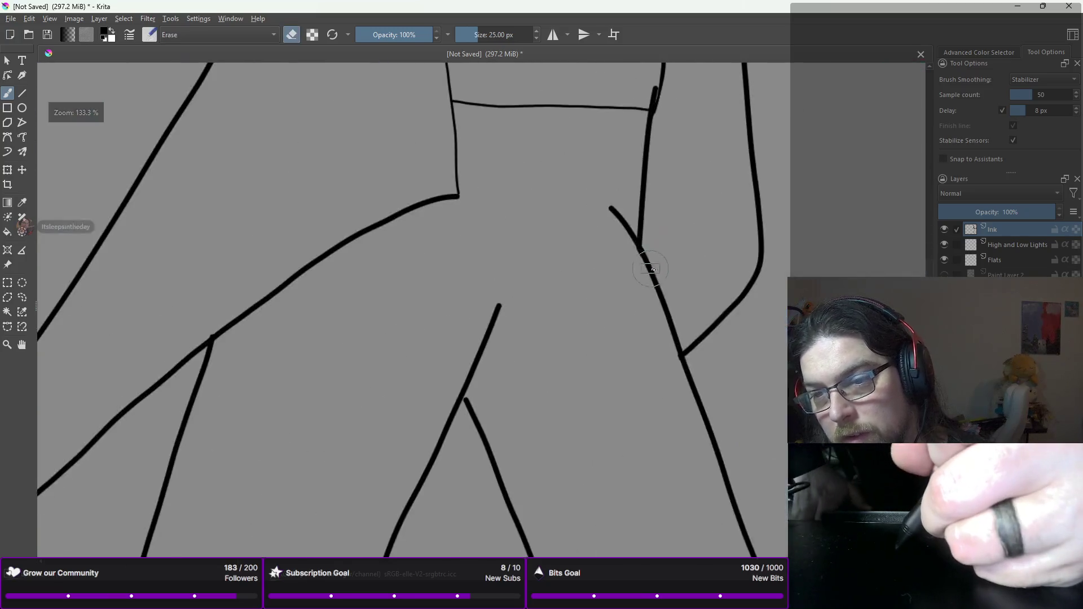
drag(712, 328, 695, 344)
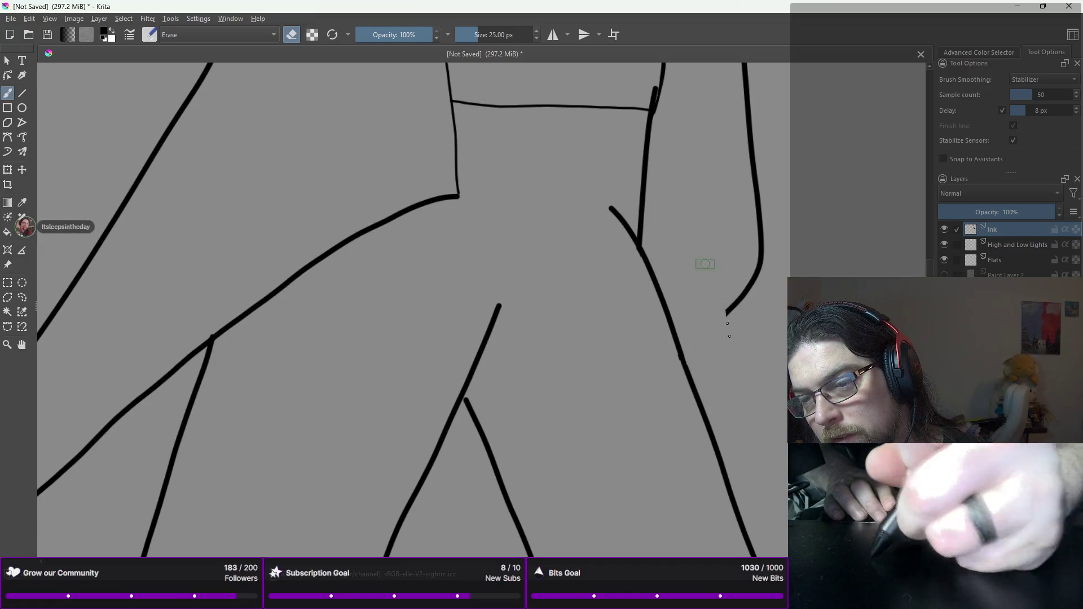
mouse_move(714, 325)
mouse_down()
mouse_move(755, 274)
mouse_move(758, 197)
mouse_up()
Step: Back on the inking brush, try extending the right leg line downward, then undo it
right_click(705, 290)
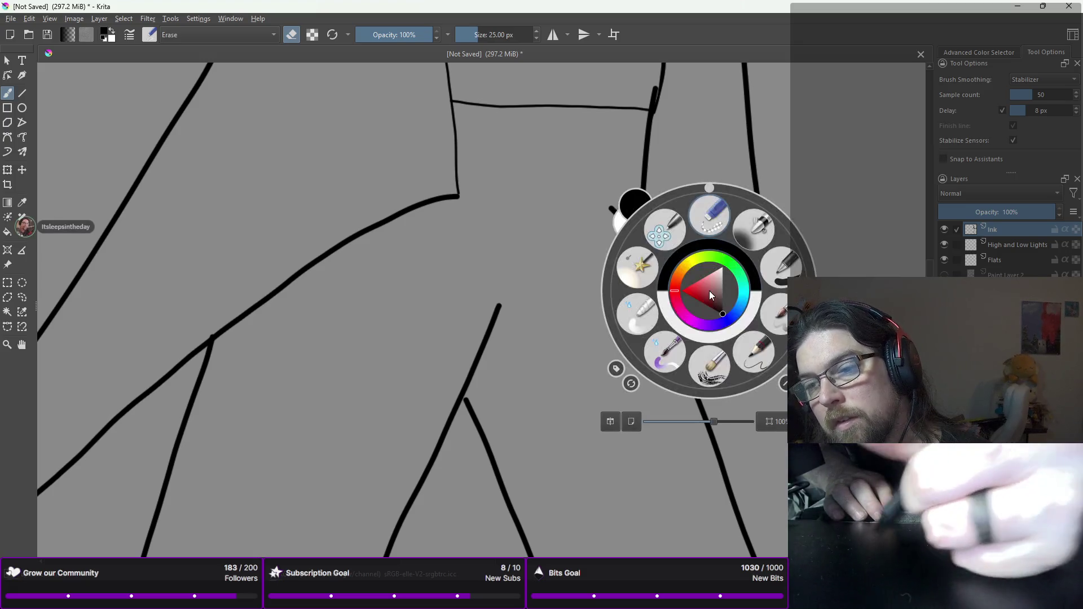
click(744, 353)
drag(758, 179, 744, 337)
key(ctrl+z)
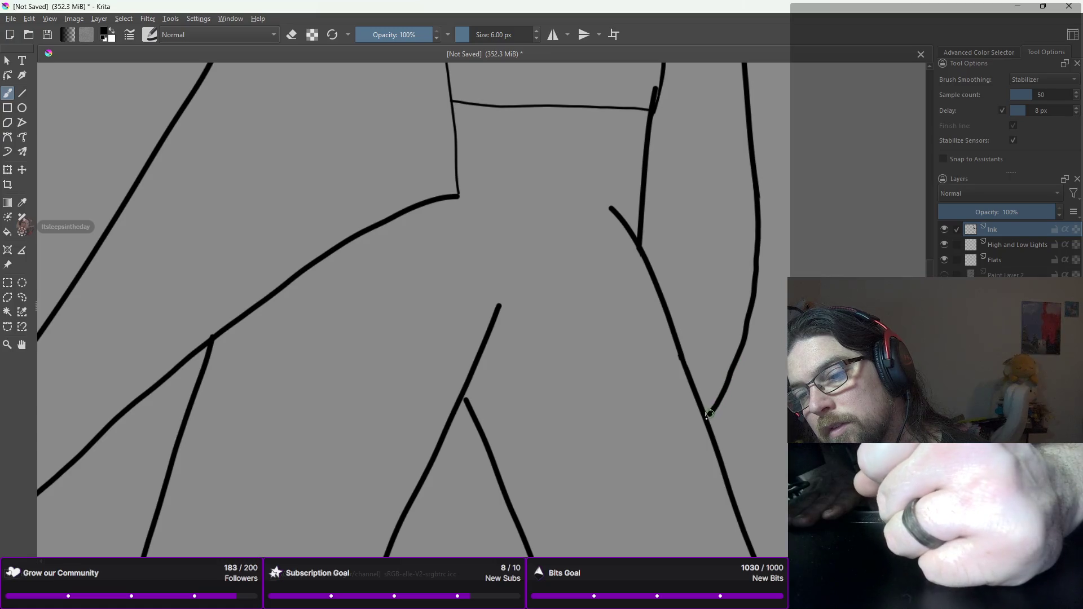
scroll(695, 429, down, 5)
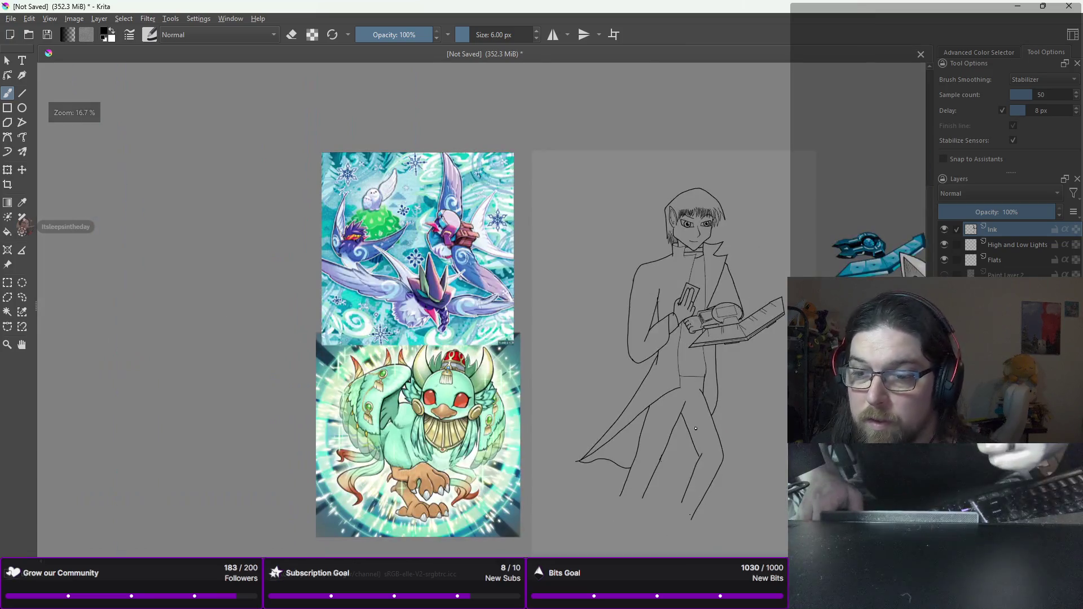
Step: Switch to the Erase preset to clean stray ink on the lower coat, then zoom out to the whole canvas
drag(696, 429, 760, 367)
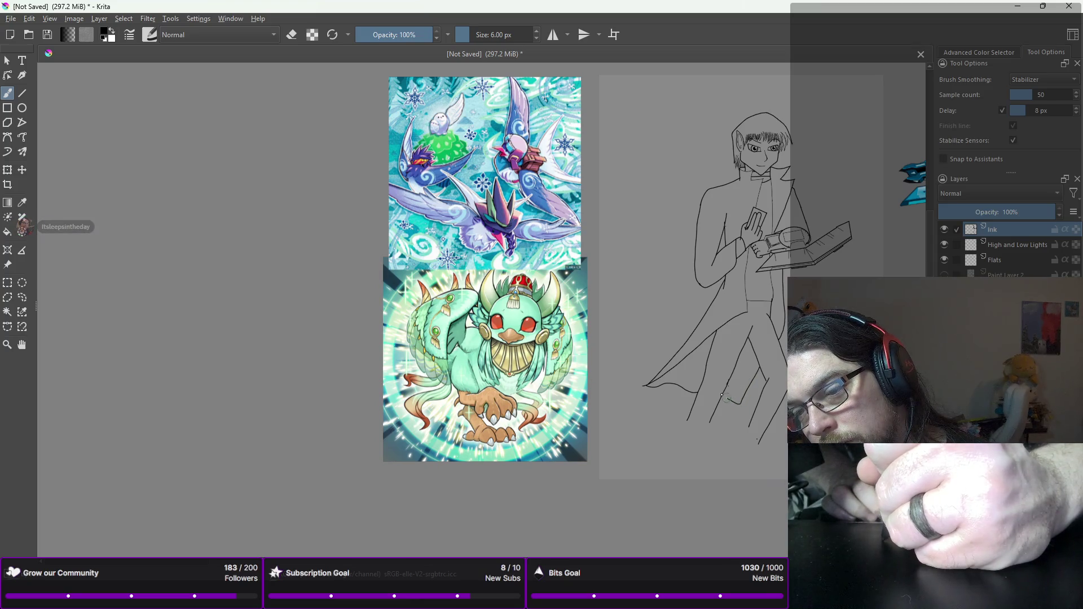
right_click(676, 317)
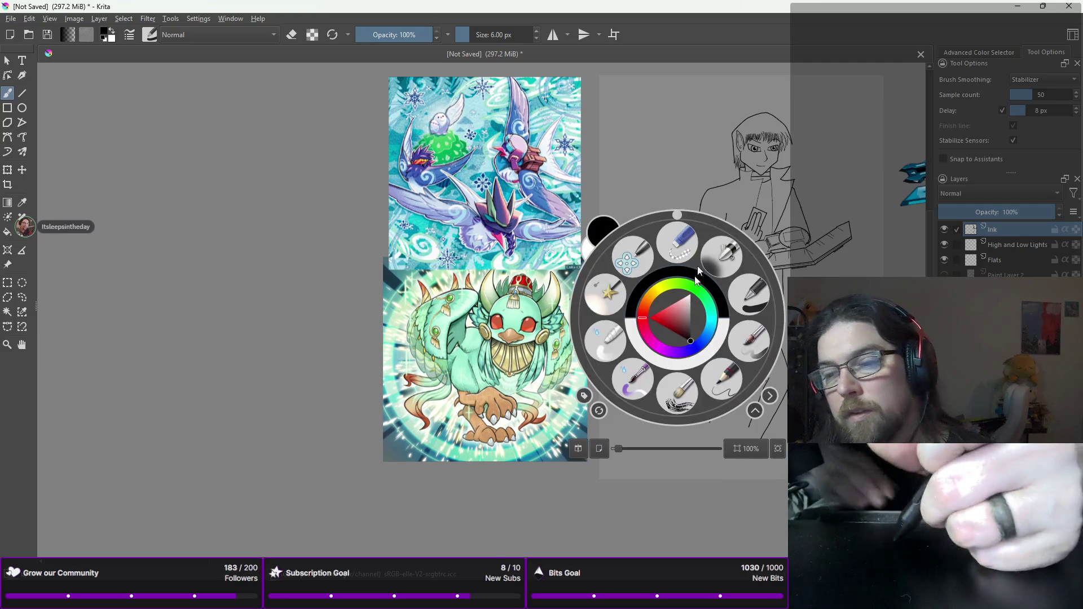
click(691, 239)
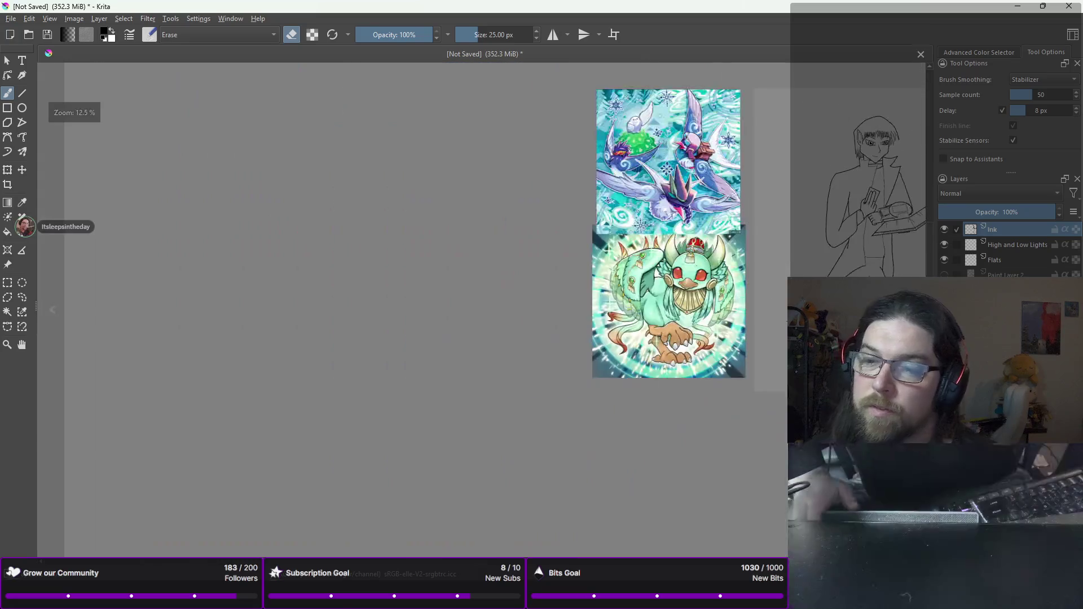
key(minus)
key(minus)
mouse_move(909, 334)
mouse_down()
mouse_move(618, 390)
mouse_move(486, 367)
mouse_up()
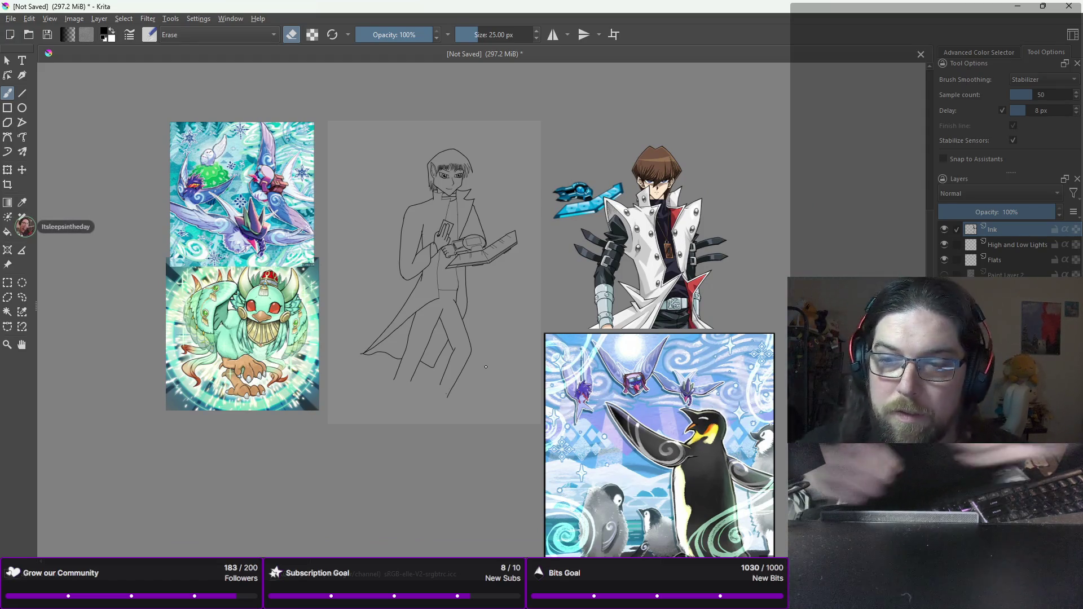
right_click(372, 181)
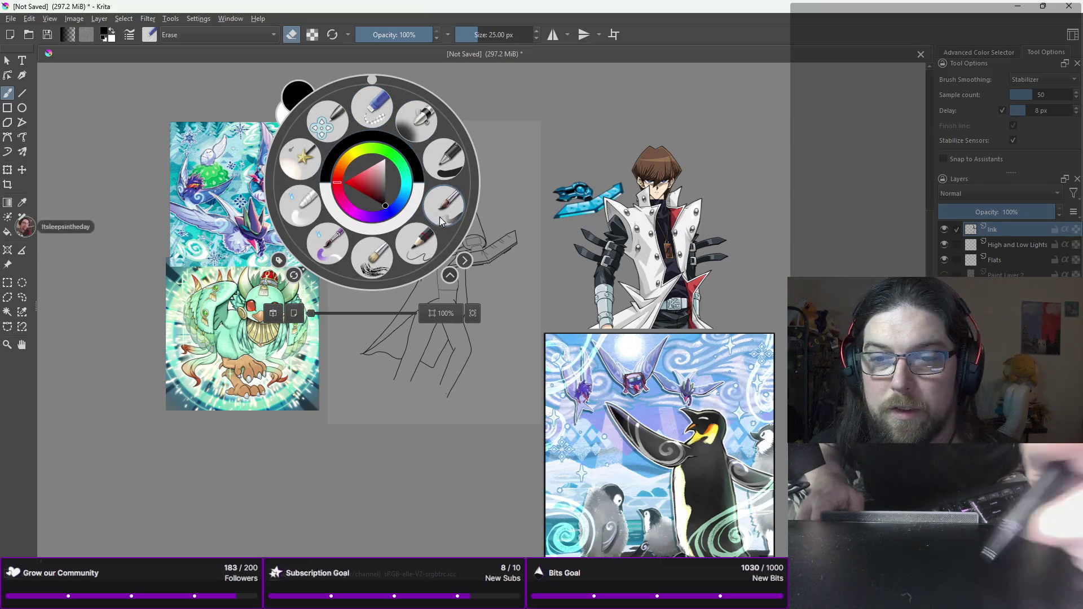
Step: Switch back to the inking pen, shrink it to 1 px and zoom onto the card-holding hand
click(439, 170)
click(536, 38)
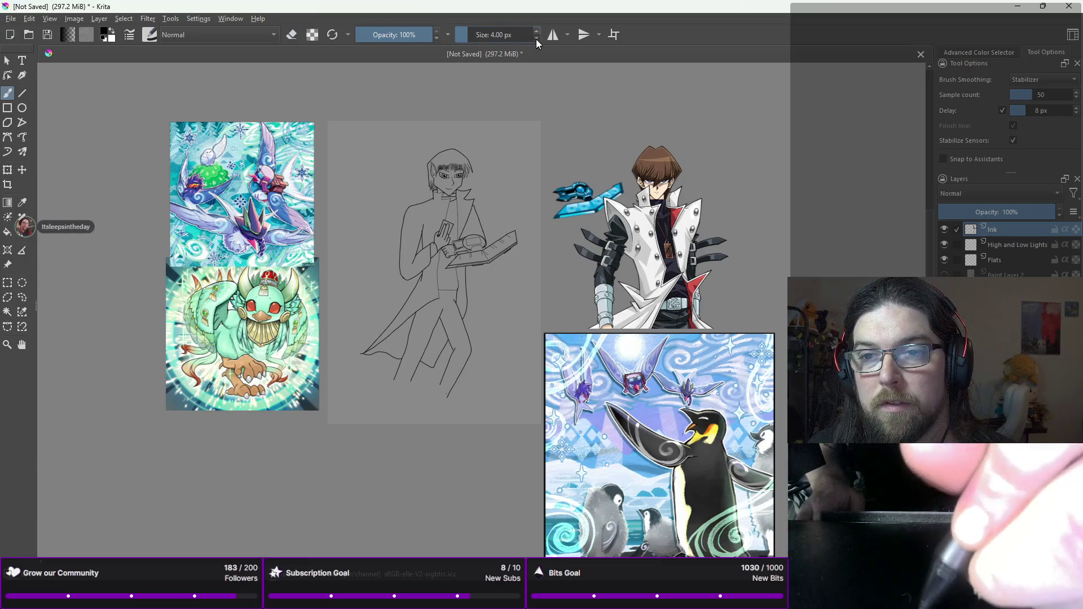
click(535, 38)
click(536, 38)
scroll(223, 180, up, 5)
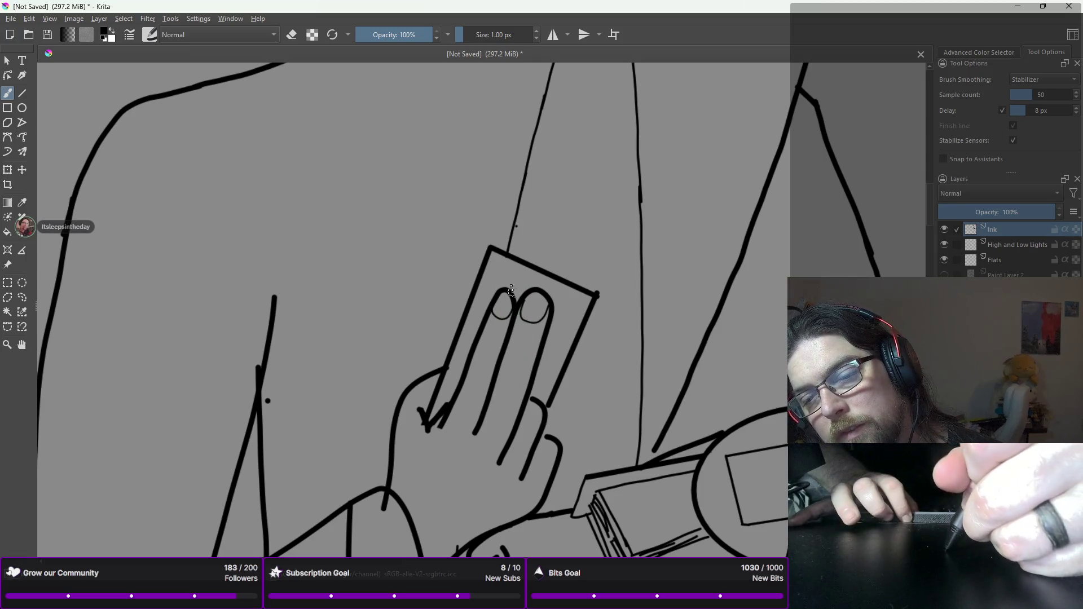
Step: Undo the left fingernail and redraw it on the left fingertip
key(ctrl+z)
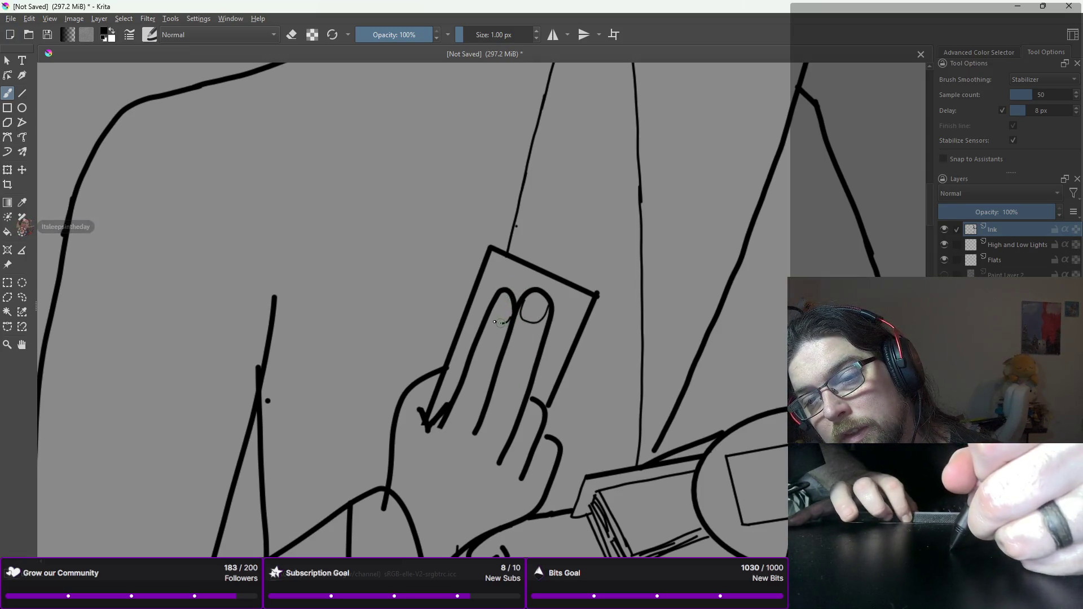
drag(509, 310, 501, 324)
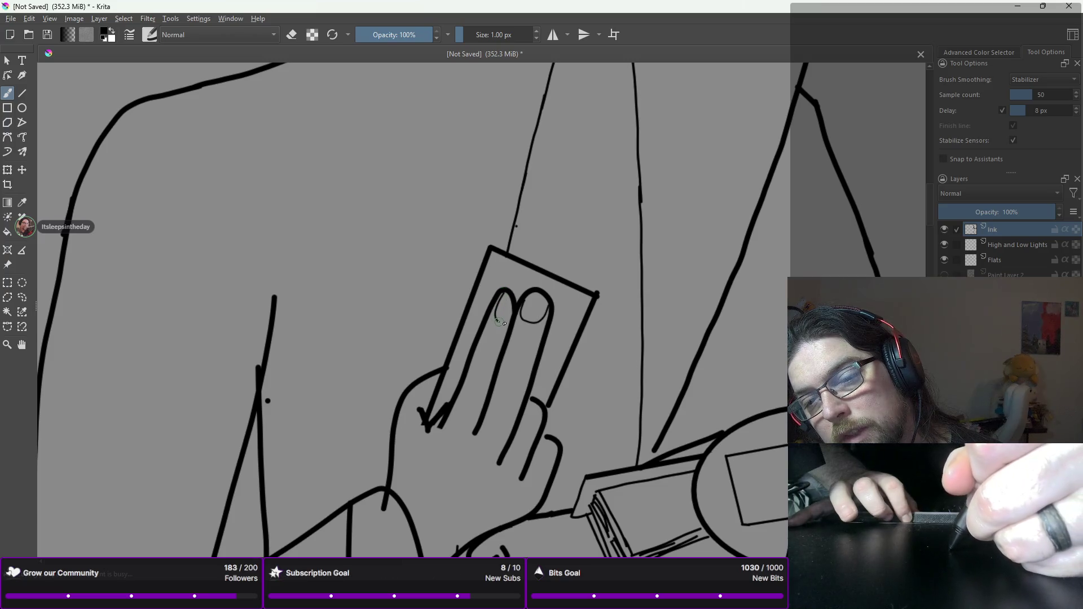
scroll(509, 321, down, 2)
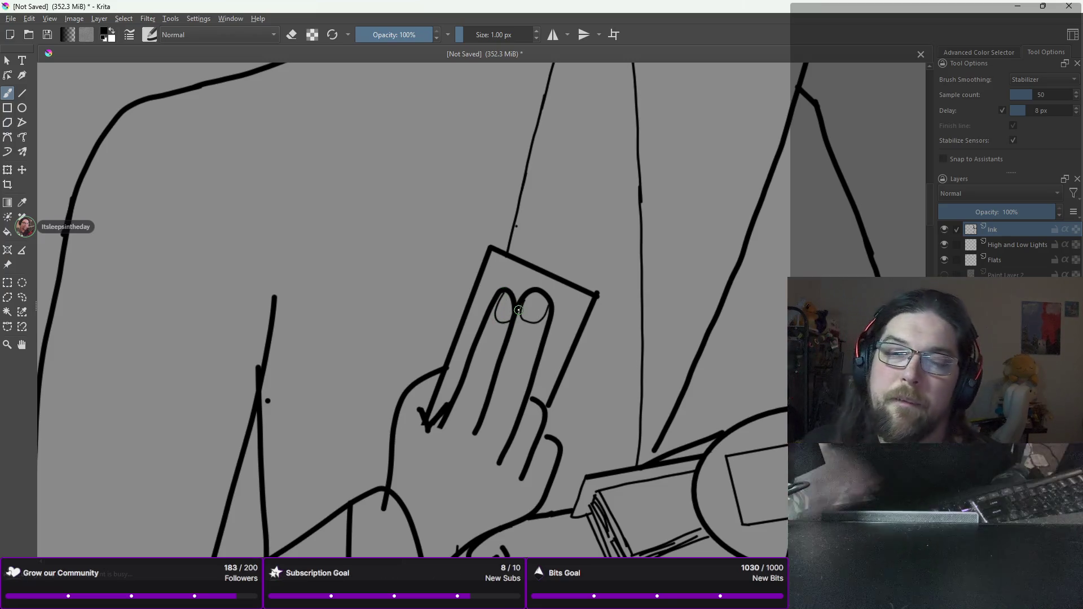
scroll(518, 310, down, 3)
scroll(517, 310, up, 1)
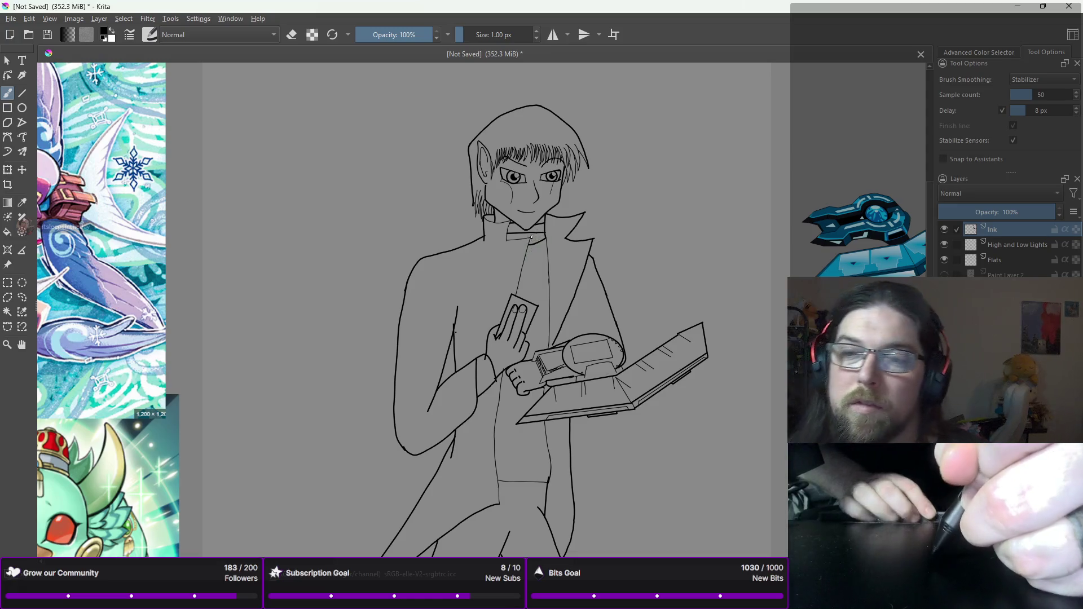
Step: Zoom in on the eye, ink a thin stroke from the lower eyelid down the cheek, and zoom out
scroll(518, 247, up, 5)
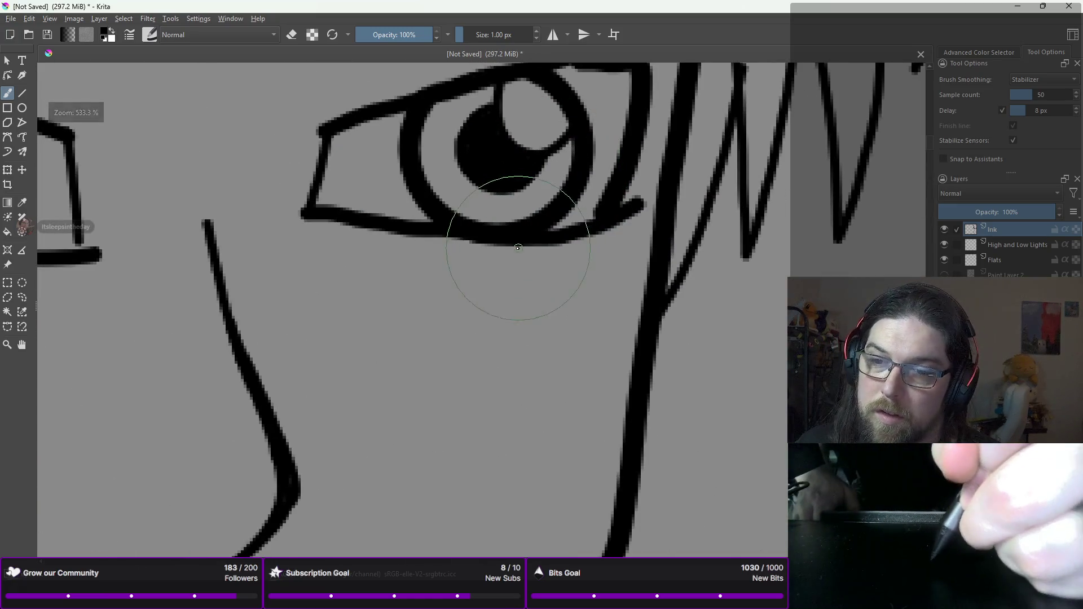
drag(504, 245, 489, 361)
scroll(505, 351, down, 2)
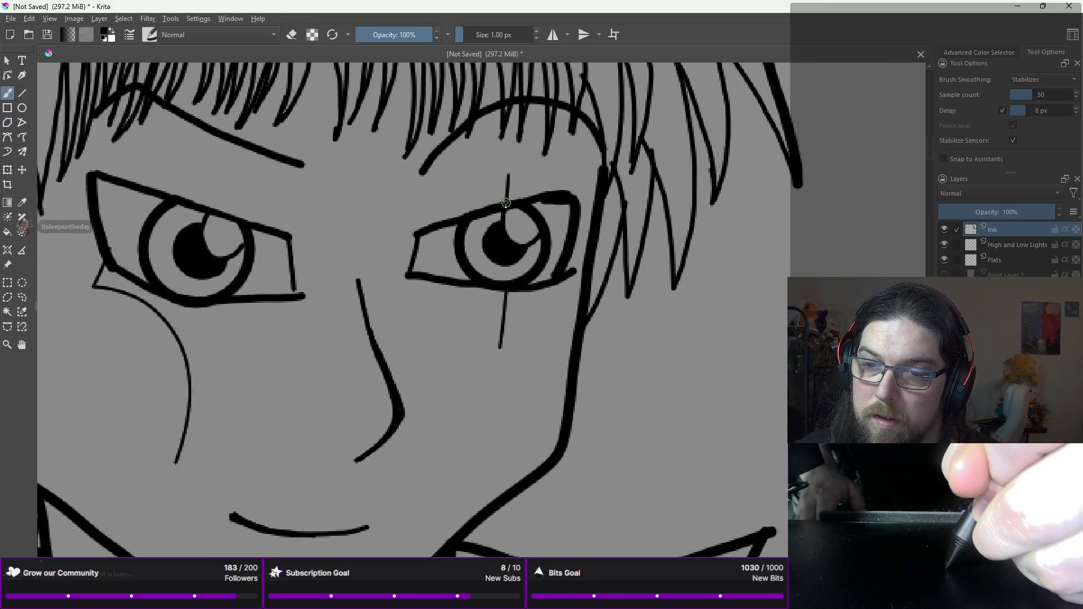
scroll(506, 203, down, 4)
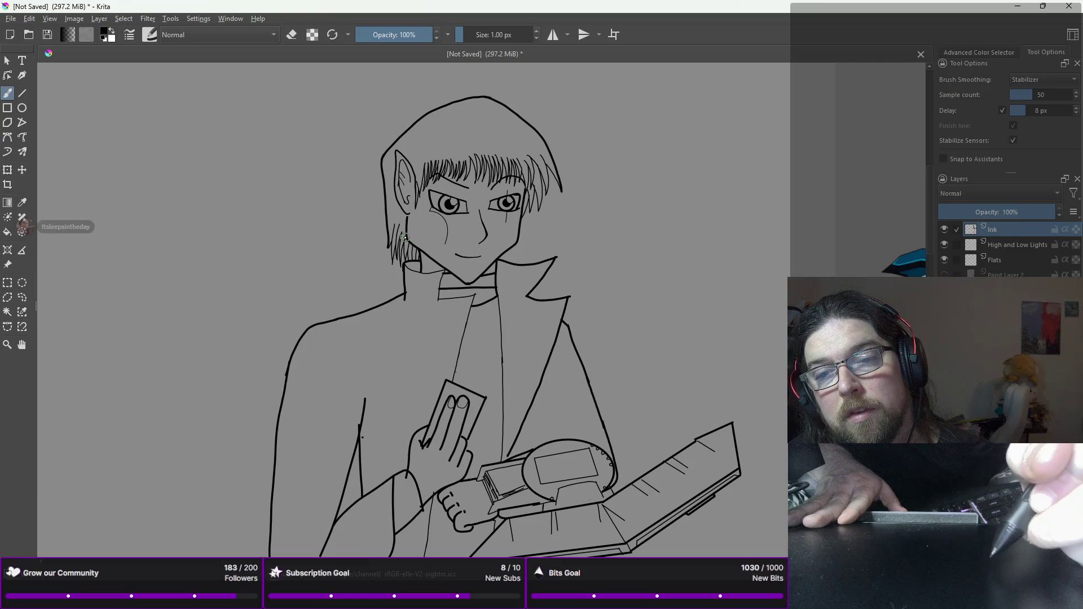
key(minus)
key(minus)
key(minus)
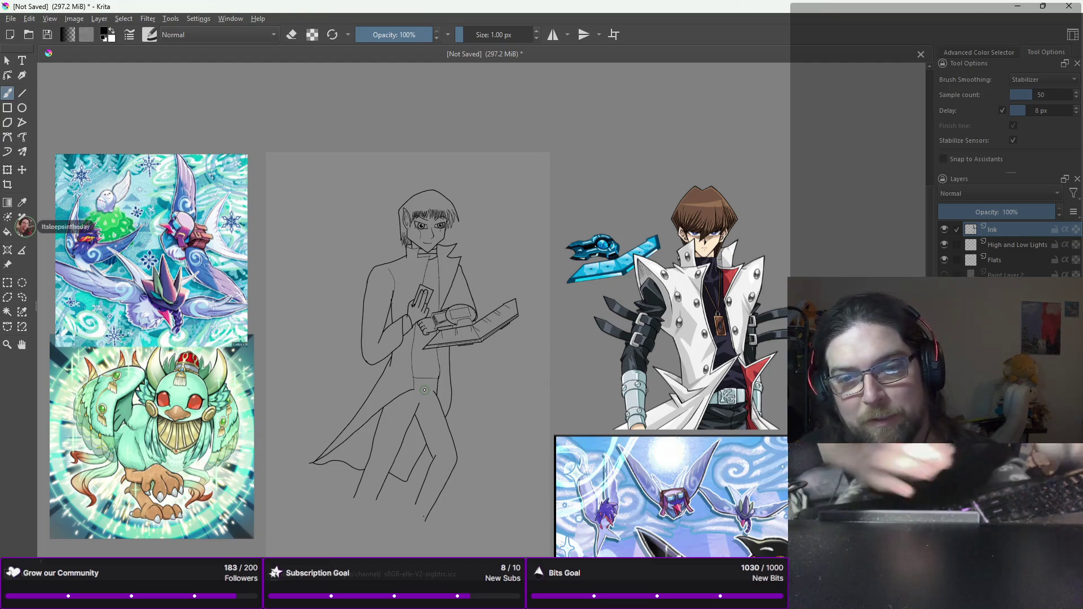
Step: Add a new paint layer above Ink named 'Foreground' and lower its opacity to 50%
scroll(443, 275, down, 2)
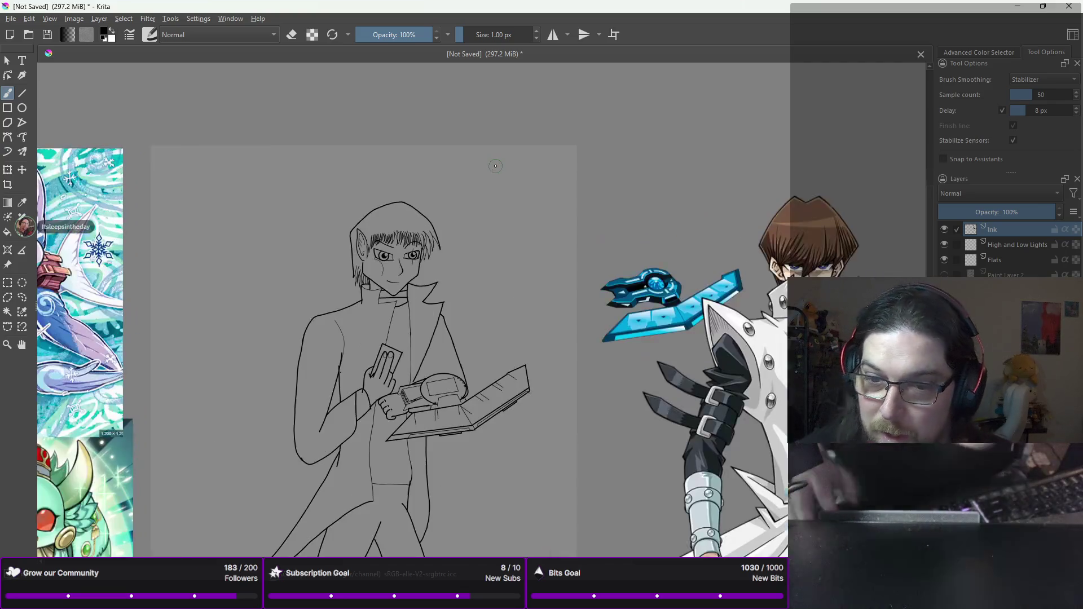
scroll(442, 275, up, 1)
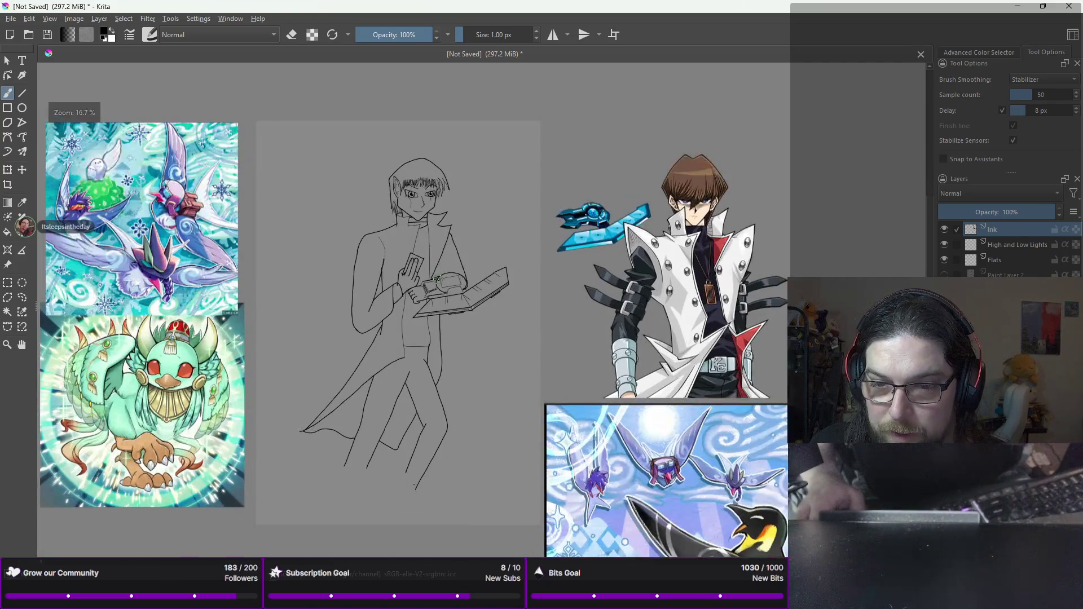
drag(438, 302, 473, 276)
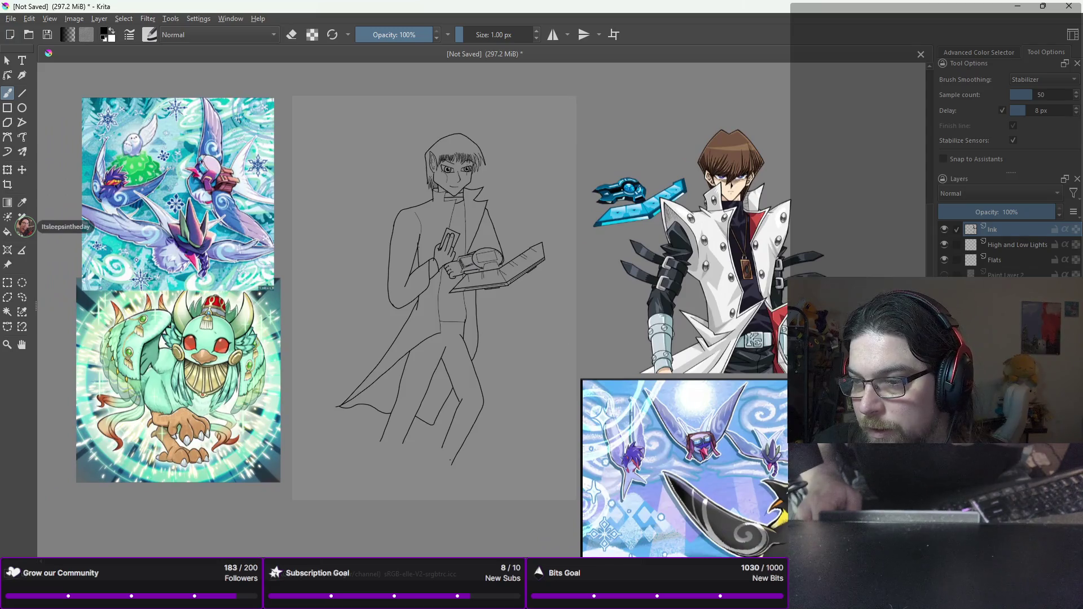
key(Insert)
double_click(1009, 229)
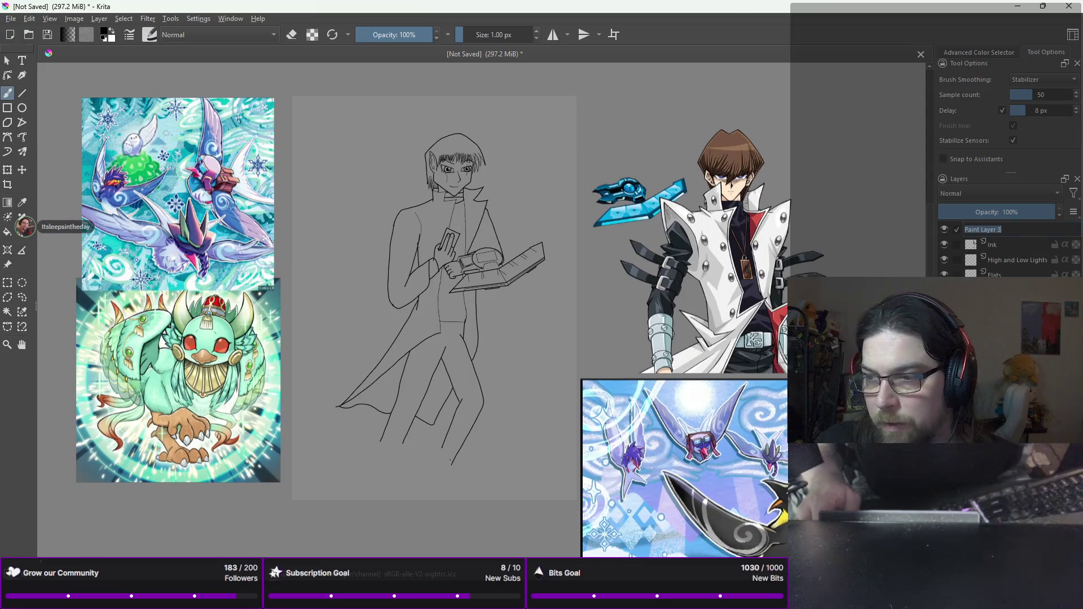
text(For)
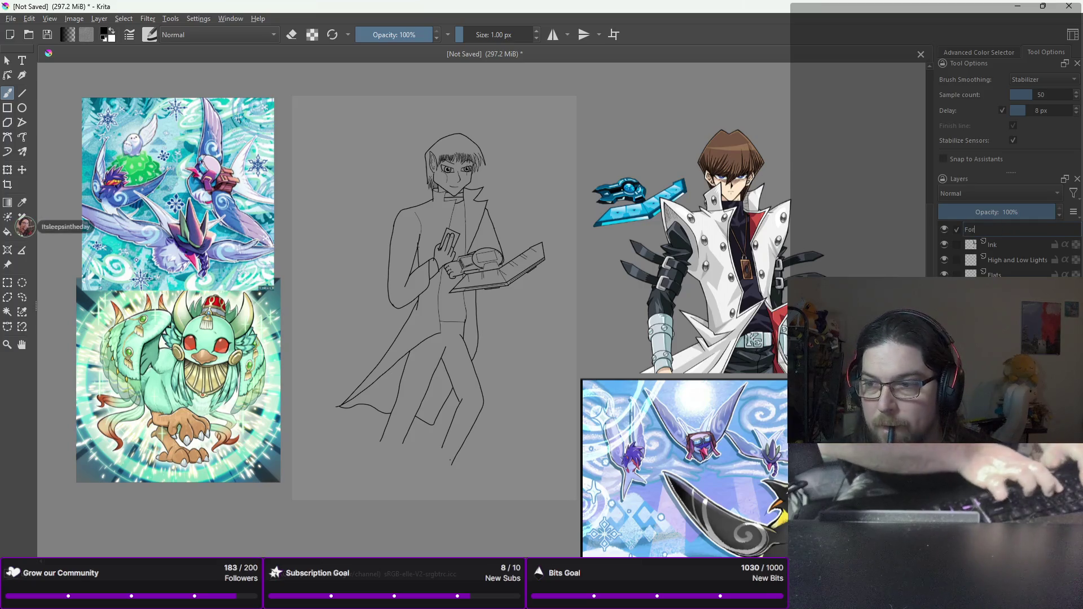
text(eground)
key(Return)
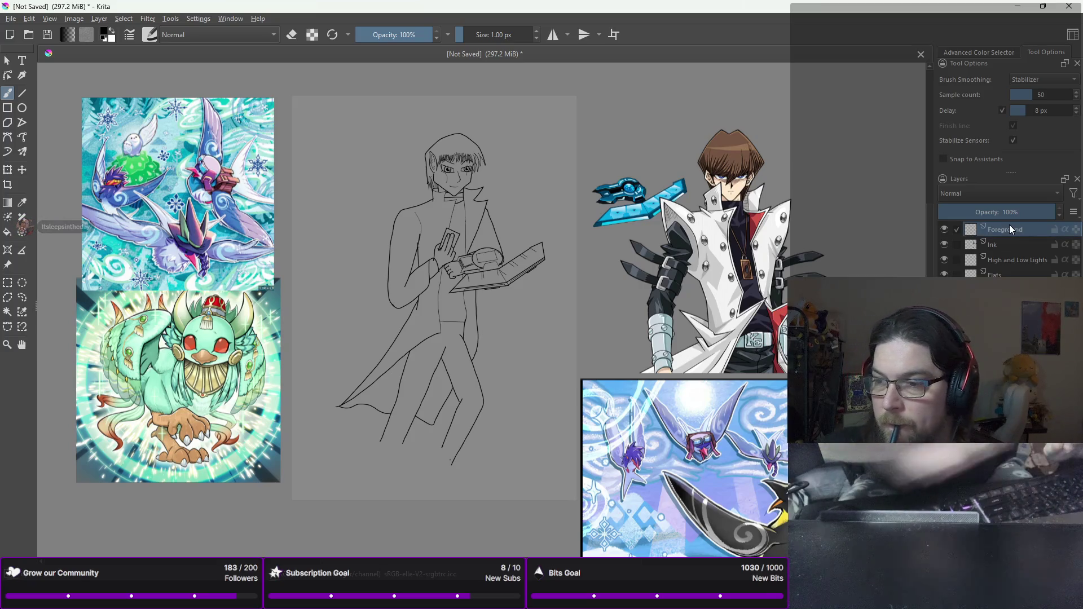
click(996, 212)
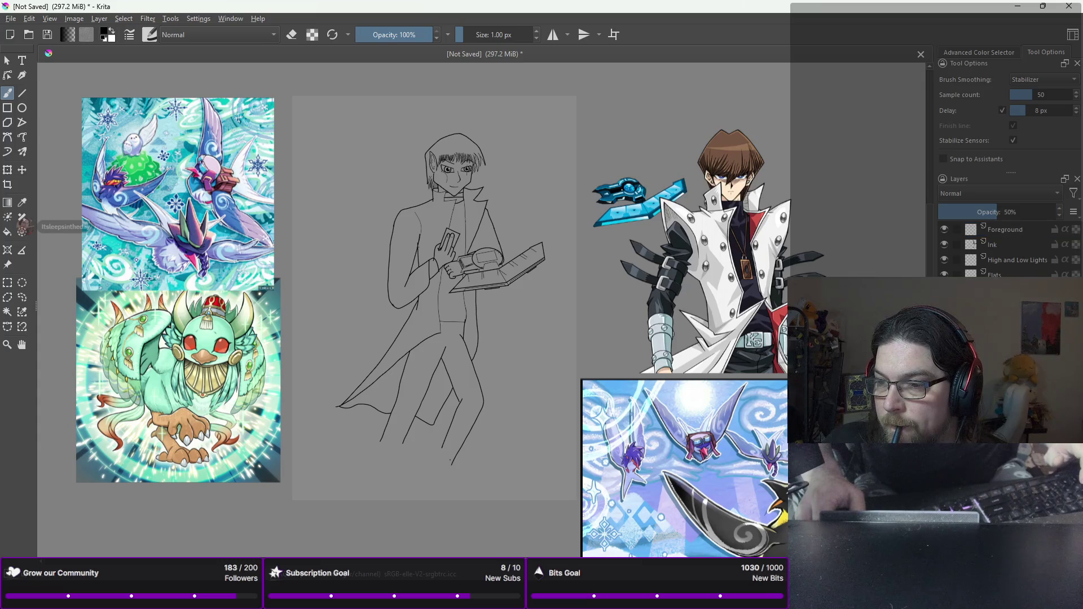
Step: Select the Flats layer and add another paint layer to the stack
click(992, 275)
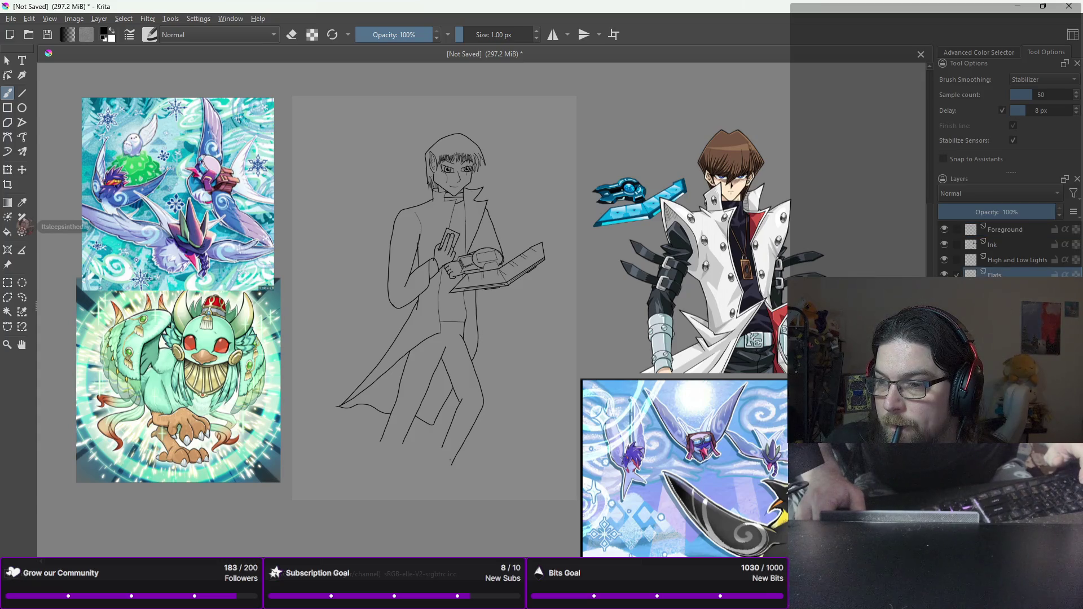
click(1004, 289)
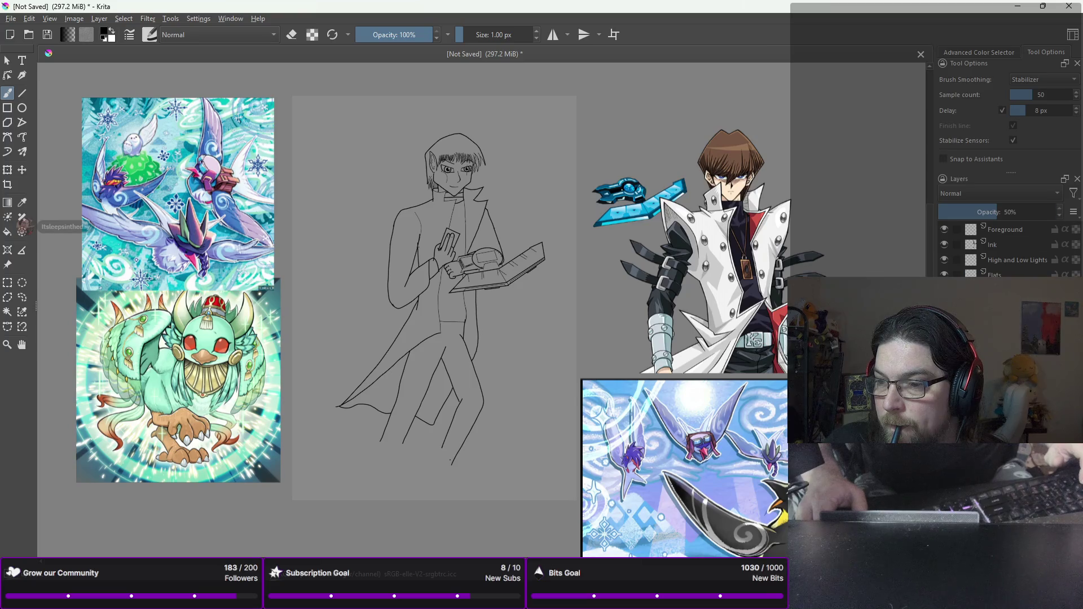
key(Insert)
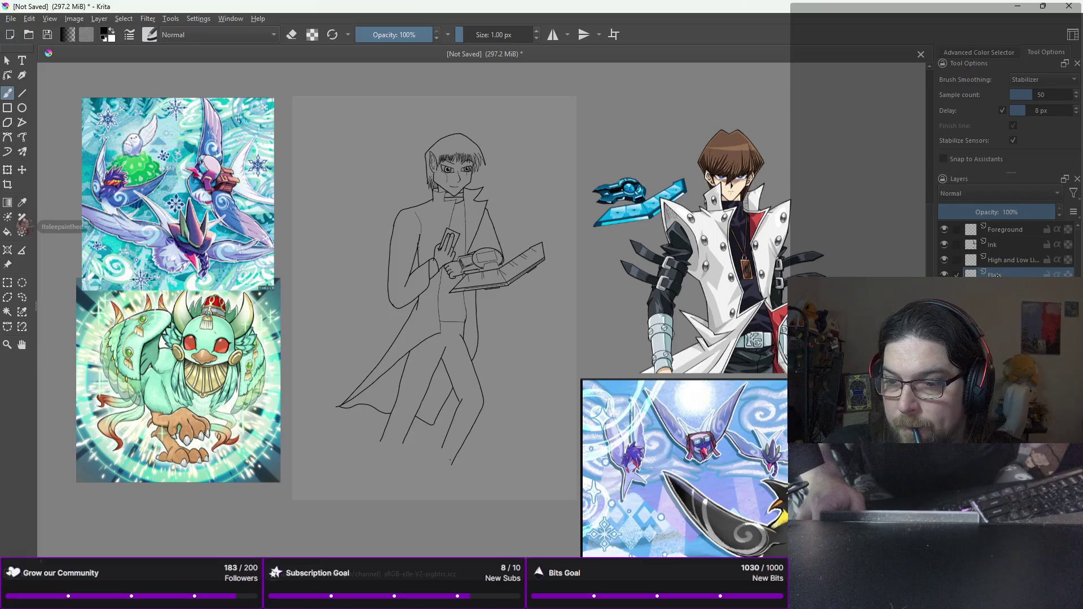
scroll(760, 290, up, 2)
scroll(760, 290, down, 1)
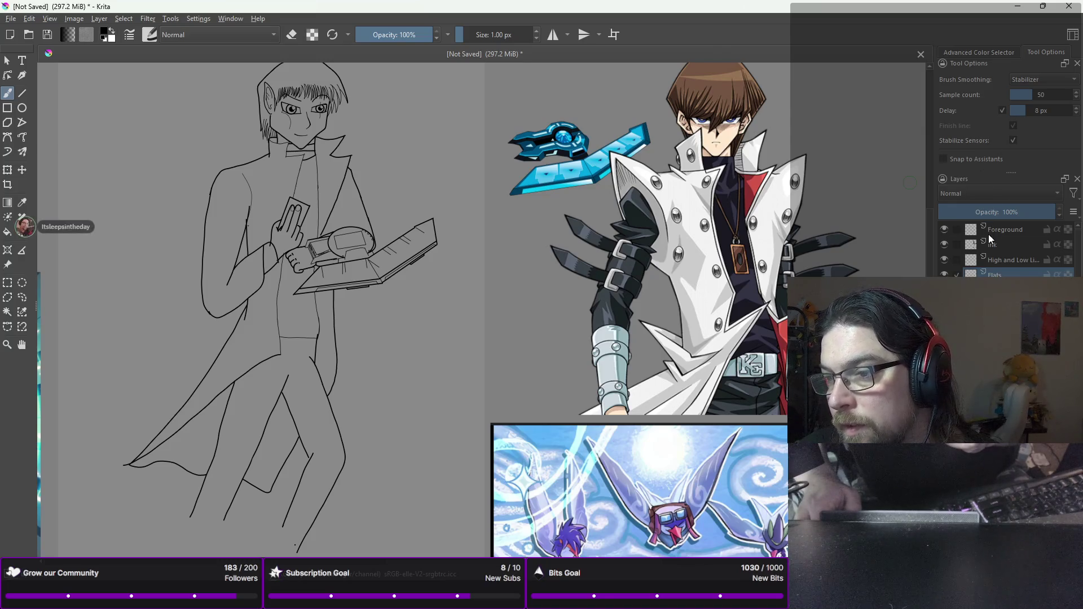
mouse_move(988, 242)
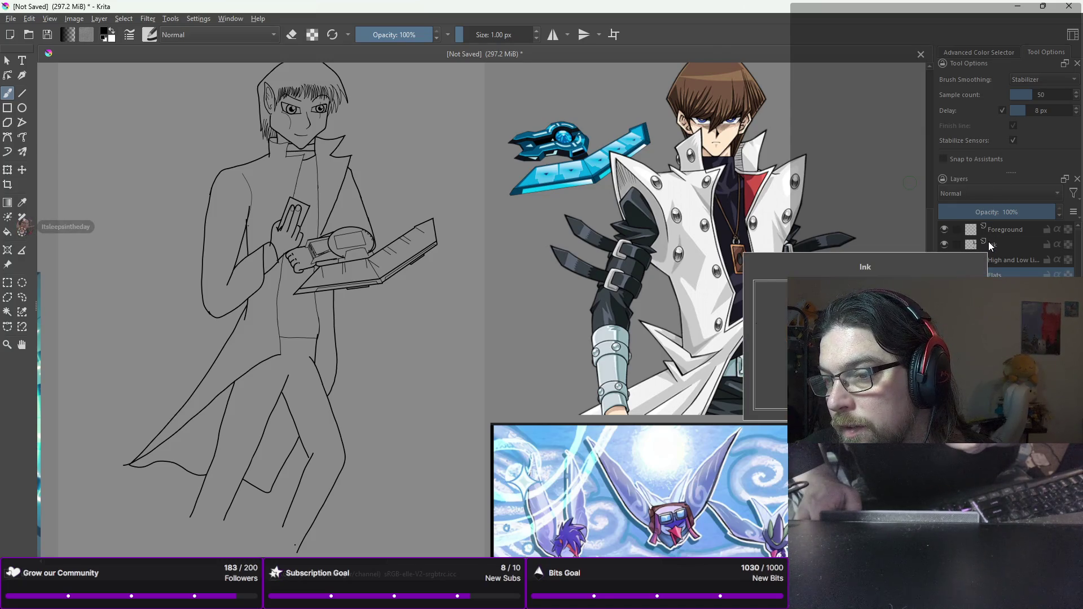
scroll(592, 188, left, 5)
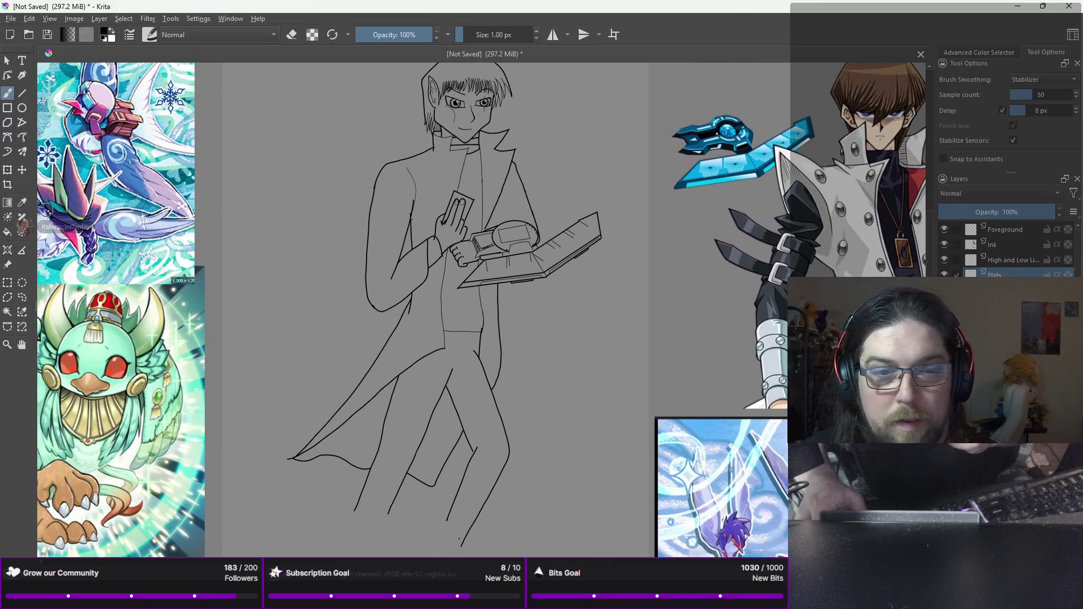
Step: With the Magic Wand on the Ink layer, select the coat lapel, front panels and area between the legs
click(7, 312)
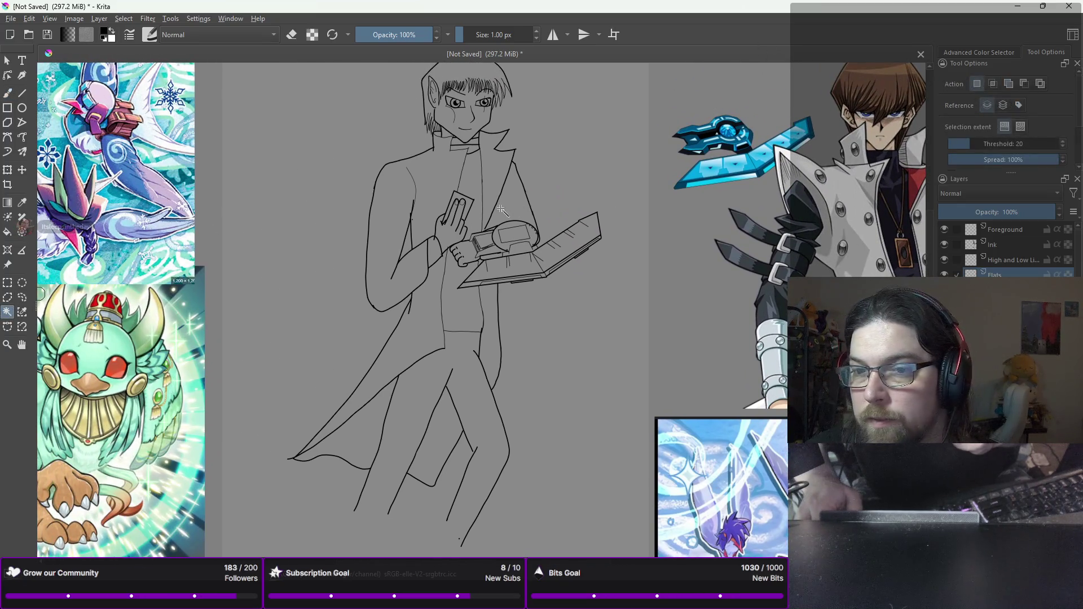
click(499, 176)
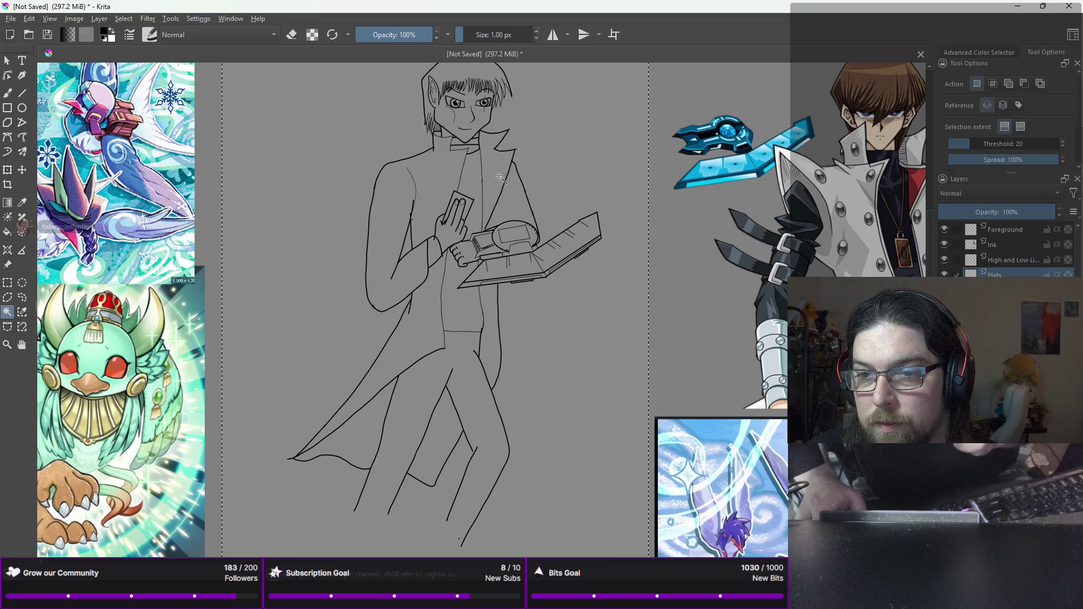
click(996, 246)
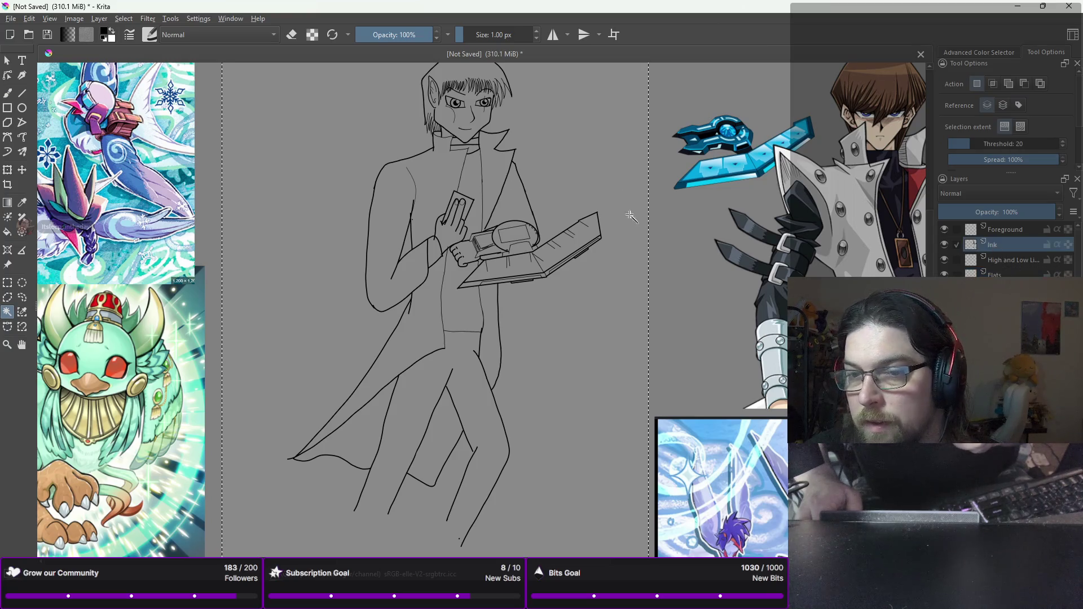
click(492, 186)
scroll(492, 186, up, 2)
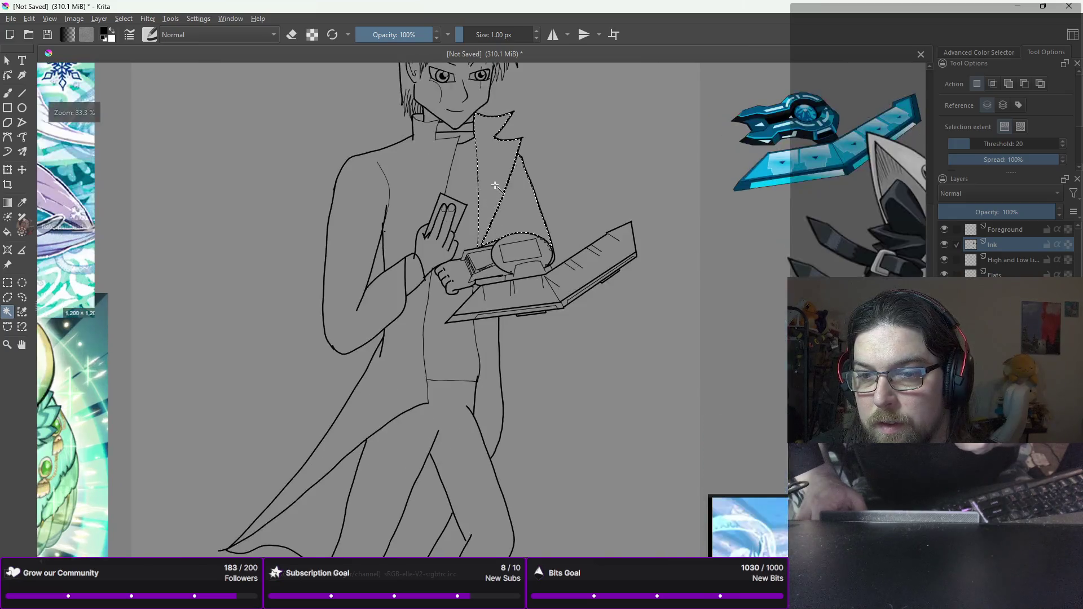
shift+click(380, 190)
shift+click(357, 415)
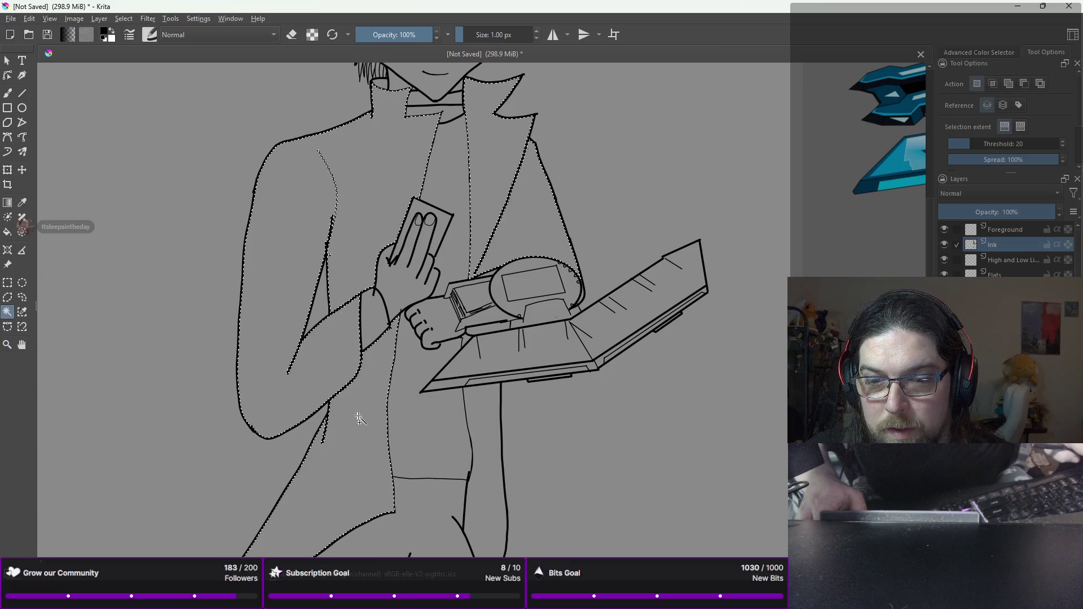
shift+click(493, 427)
Step: Check the lower coat in the selection, then switch to the brush tool
scroll(436, 513, down, 3)
scroll(435, 514, left, 1)
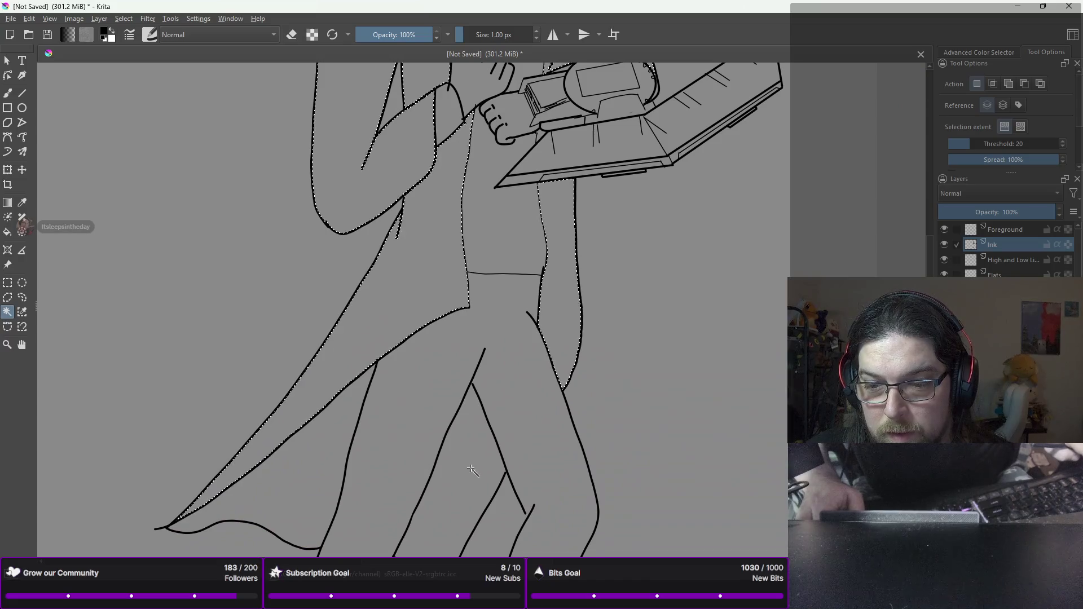
ctrl+scroll(472, 471, up, 2)
mouse_move(472, 471)
mouse_down()
mouse_move(604, 328)
mouse_move(670, 278)
mouse_up()
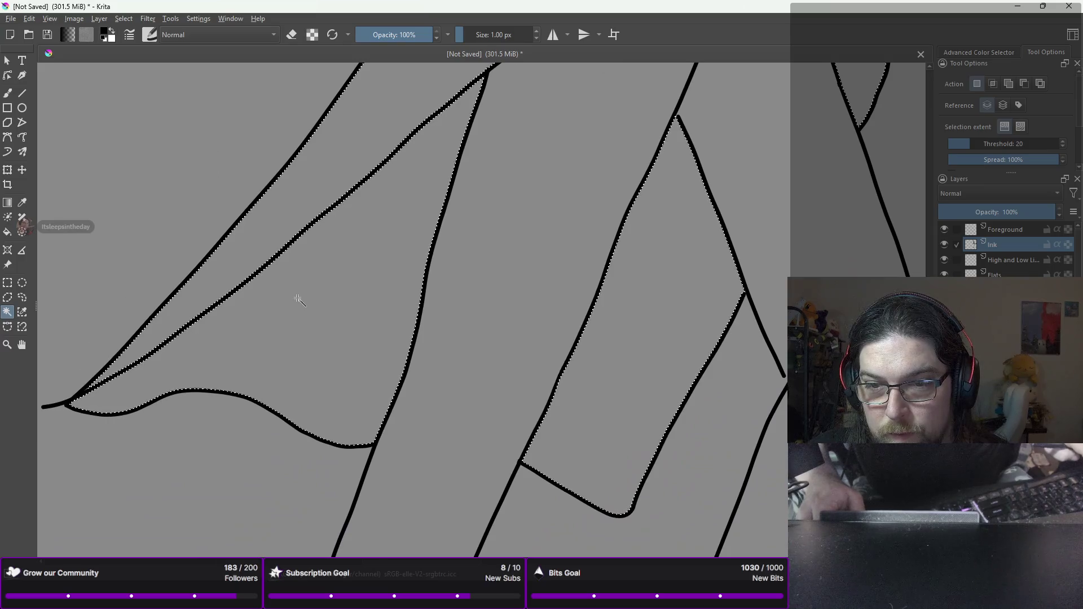
ctrl+scroll(308, 290, down, 4)
ctrl+scroll(308, 290, down, 2)
ctrl+scroll(308, 290, up, 2)
ctrl+scroll(309, 290, down, 1)
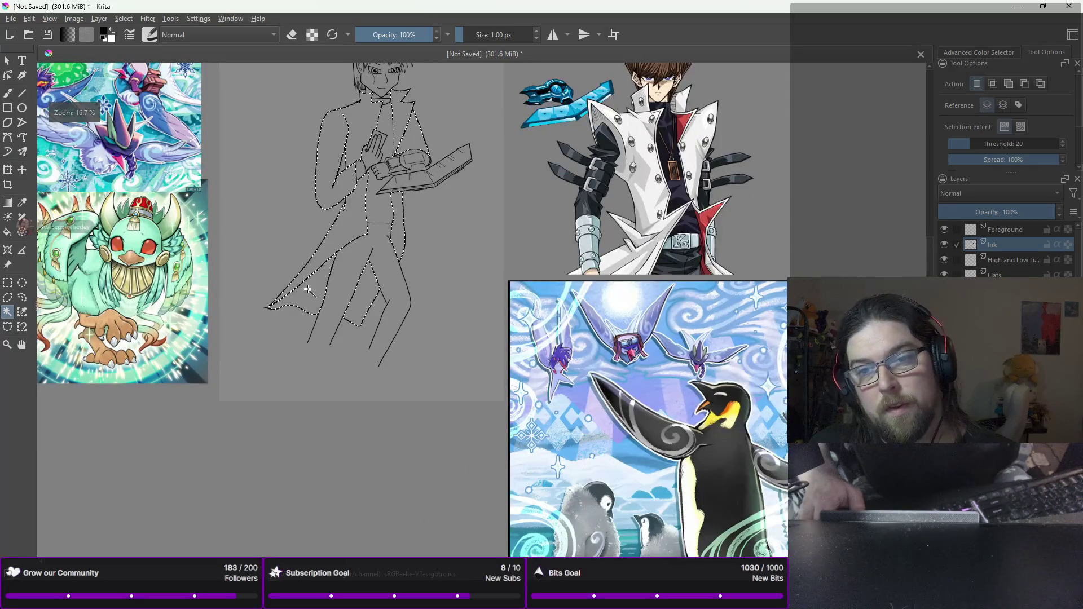
right_click(342, 152)
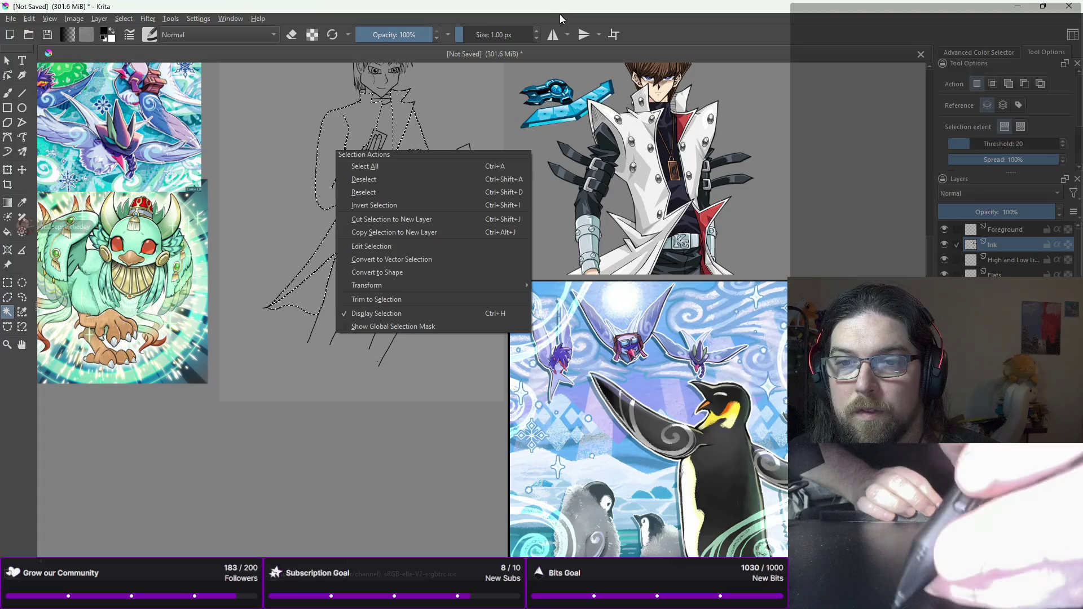
key(Escape)
key(b)
right_click(420, 196)
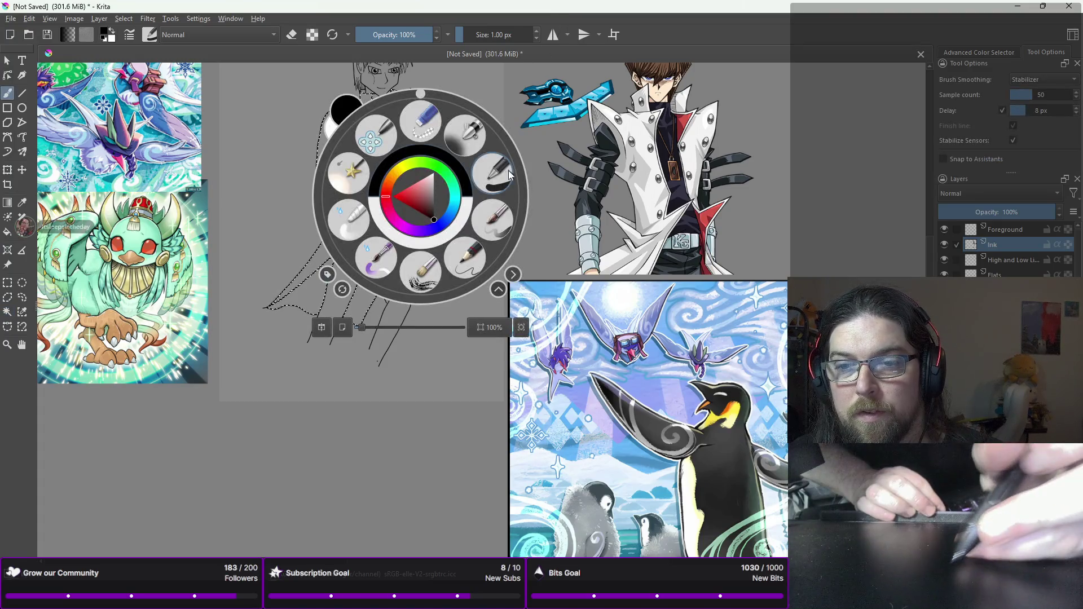
Step: Choose a large soft airbrush preset and a muted orange-brown paint colour
click(465, 135)
right_click(451, 183)
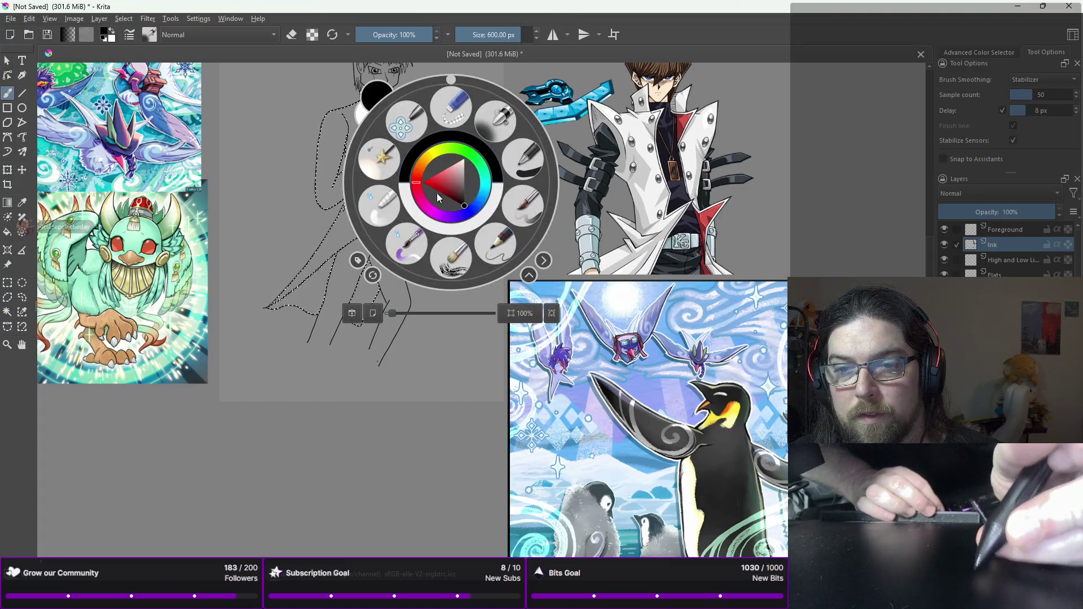
click(415, 172)
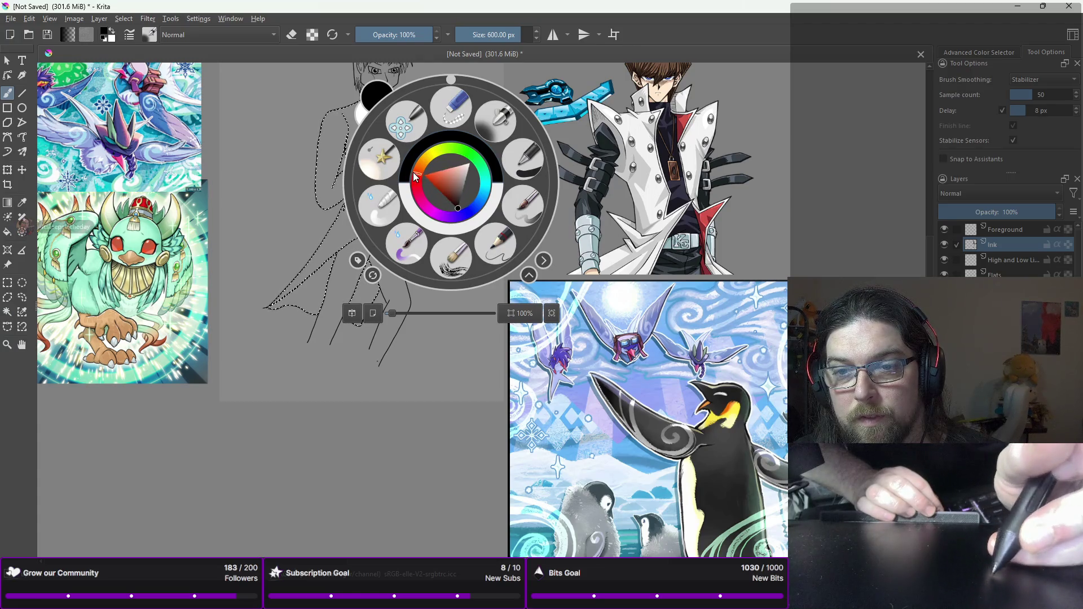
click(449, 197)
click(439, 192)
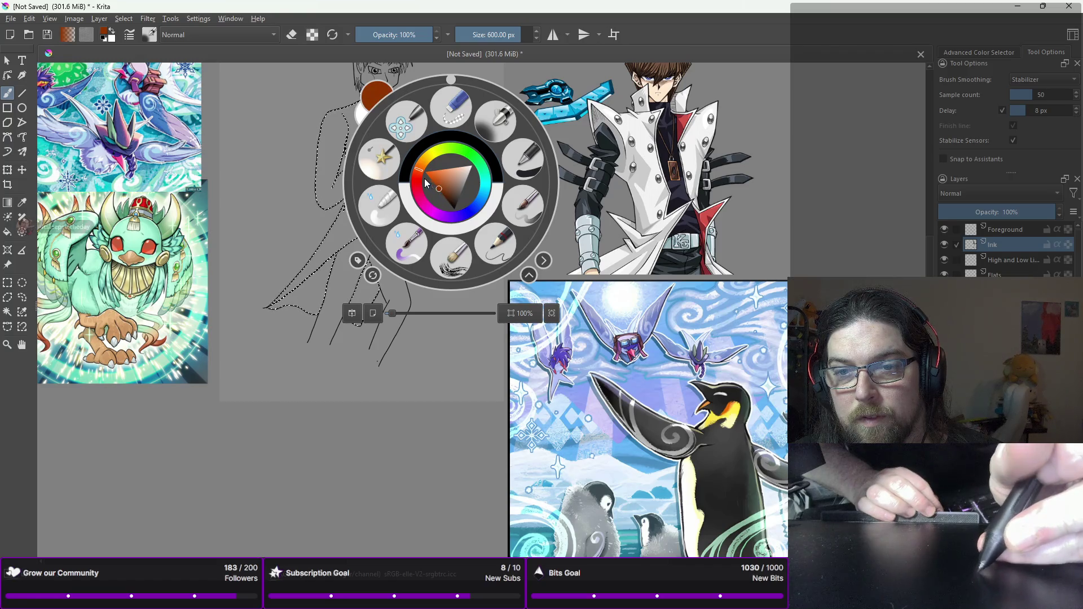
click(448, 188)
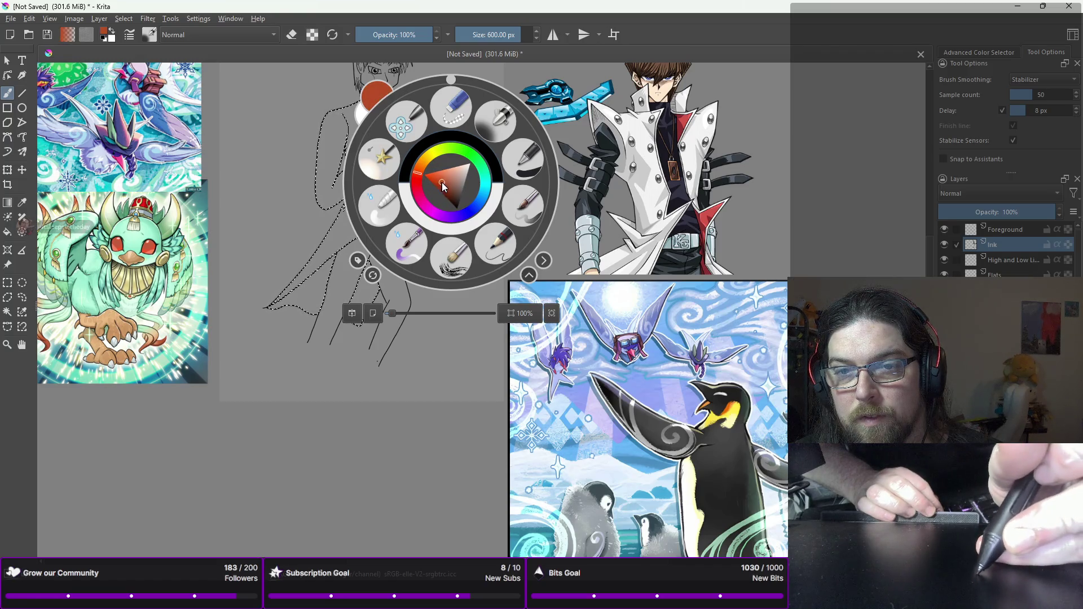
click(454, 189)
Step: Paint the selected coat brown on the Flats layer, undoing the paint that landed on Ink
click(342, 147)
mouse_move(353, 104)
mouse_down()
mouse_move(423, 138)
mouse_move(423, 152)
mouse_move(345, 169)
mouse_move(349, 214)
mouse_move(398, 254)
mouse_move(316, 293)
mouse_up()
mouse_move(333, 203)
mouse_down()
mouse_move(345, 138)
mouse_move(338, 186)
mouse_up()
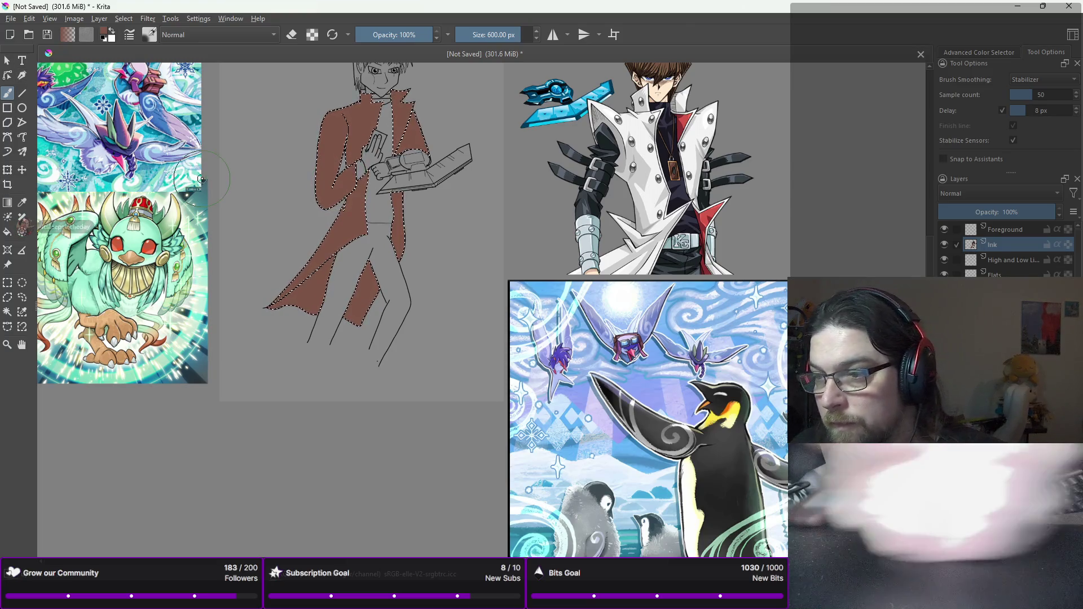
key(ctrl+z)
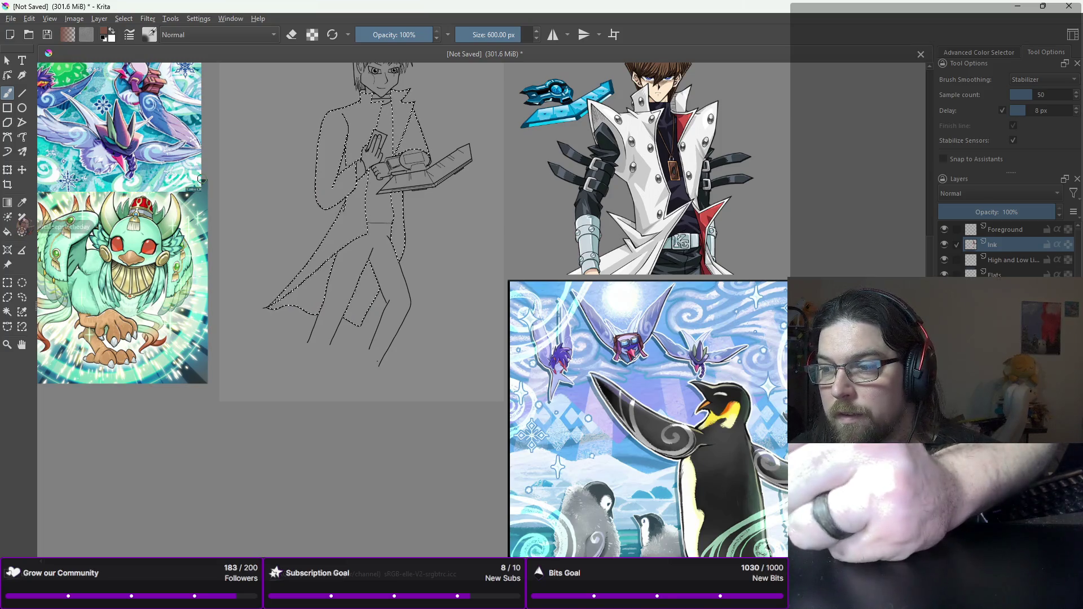
key(Page_Down)
key(Page_Down)
drag(426, 183, 387, 287)
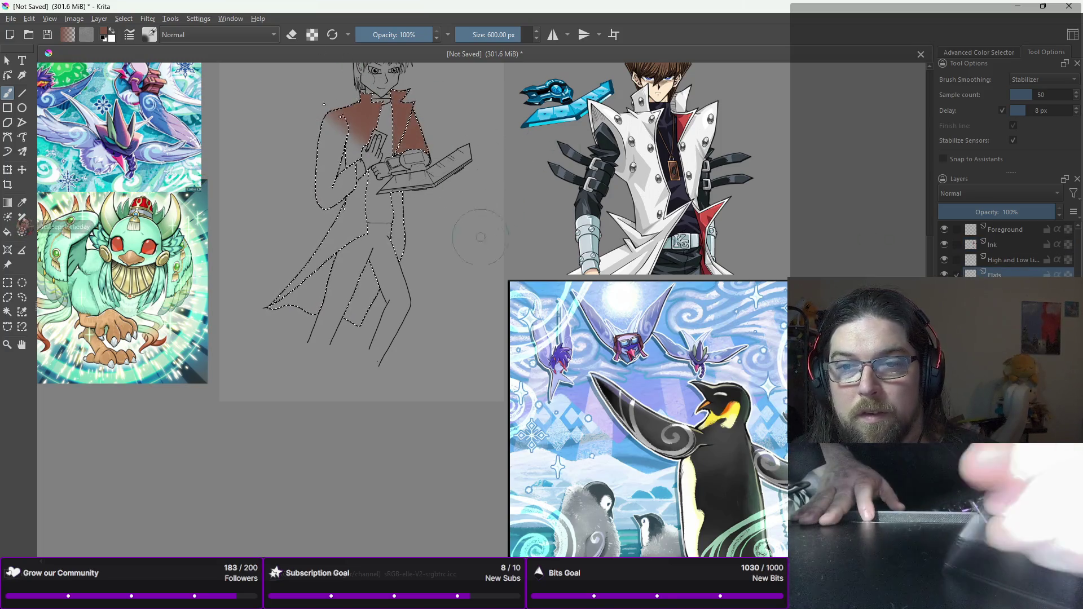
drag(322, 333, 288, 294)
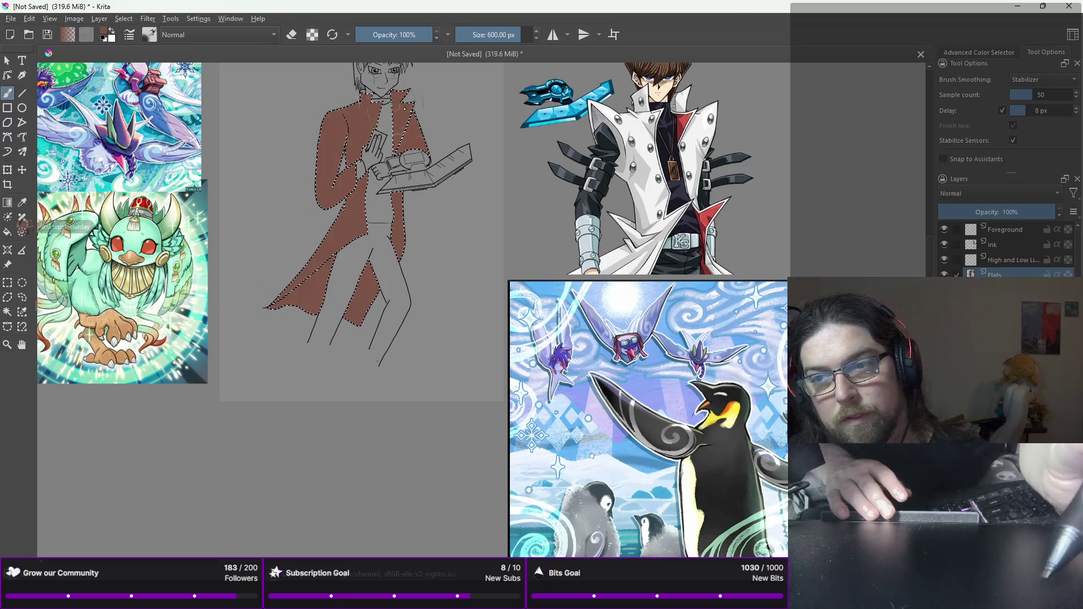
click(7, 312)
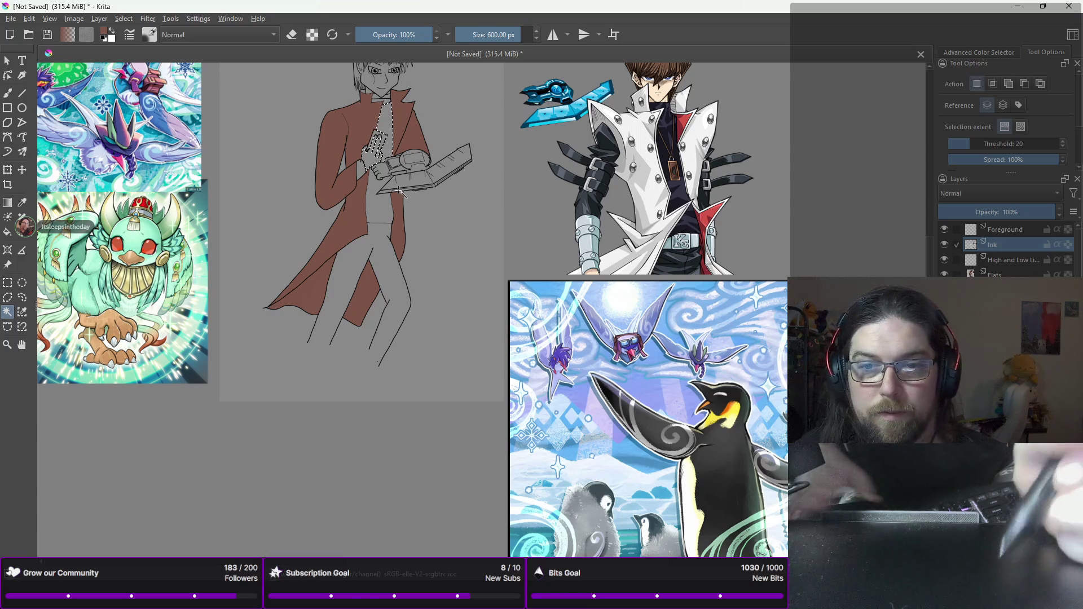
Step: Clear the coat selection and return to the brush with the hand and tray in view
scroll(399, 191, up, 3)
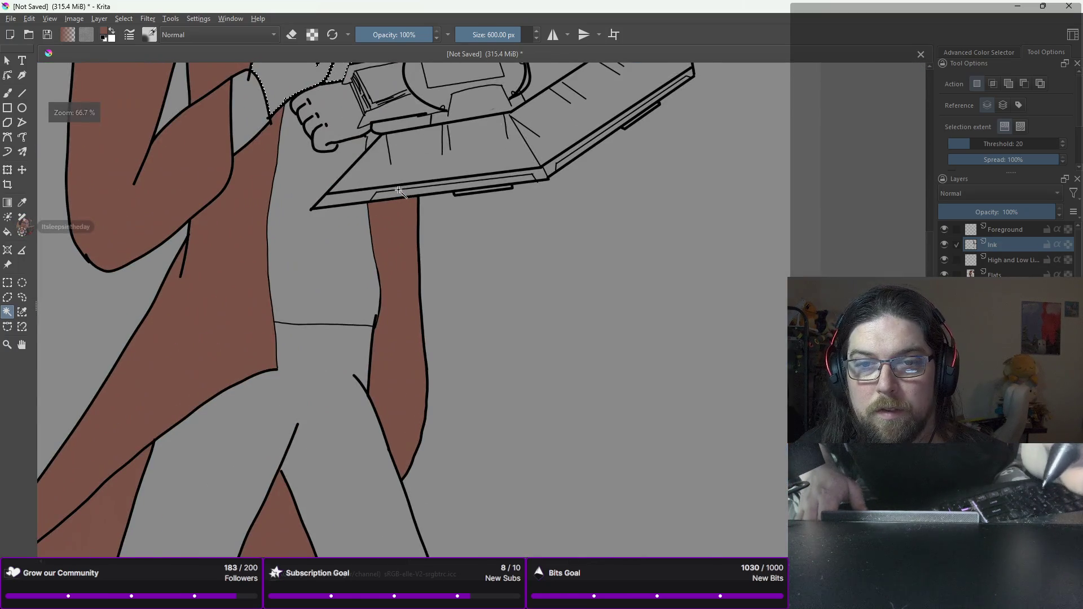
scroll(399, 191, up, 1)
drag(477, 273, 575, 337)
key(ctrl+shift+a)
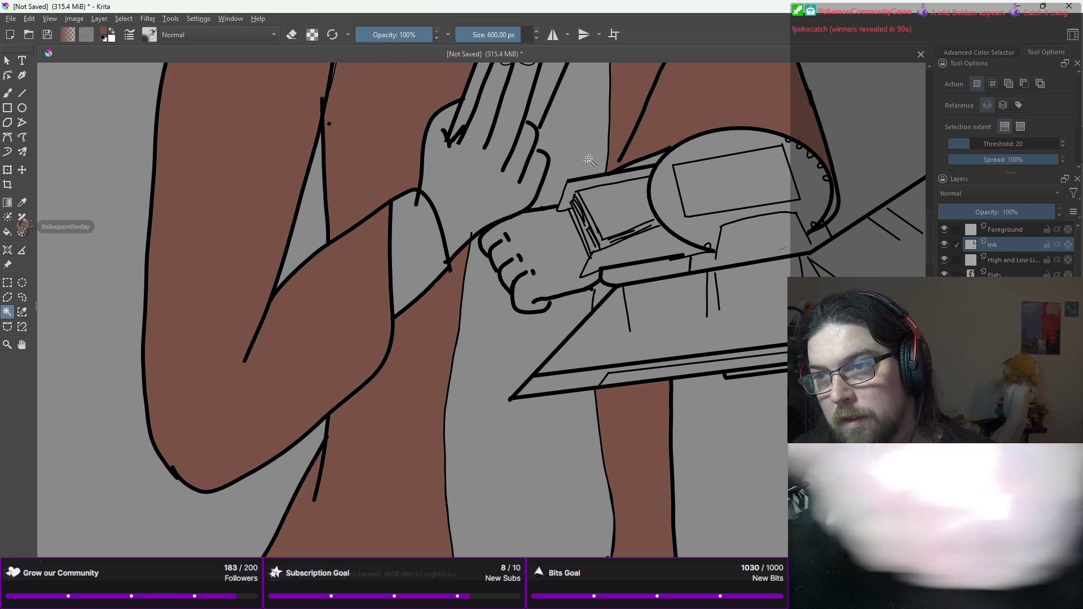
key(b)
Step: Add a short ink stroke at the fingertip with a thin inking brush, raised to 2 px
right_click(567, 184)
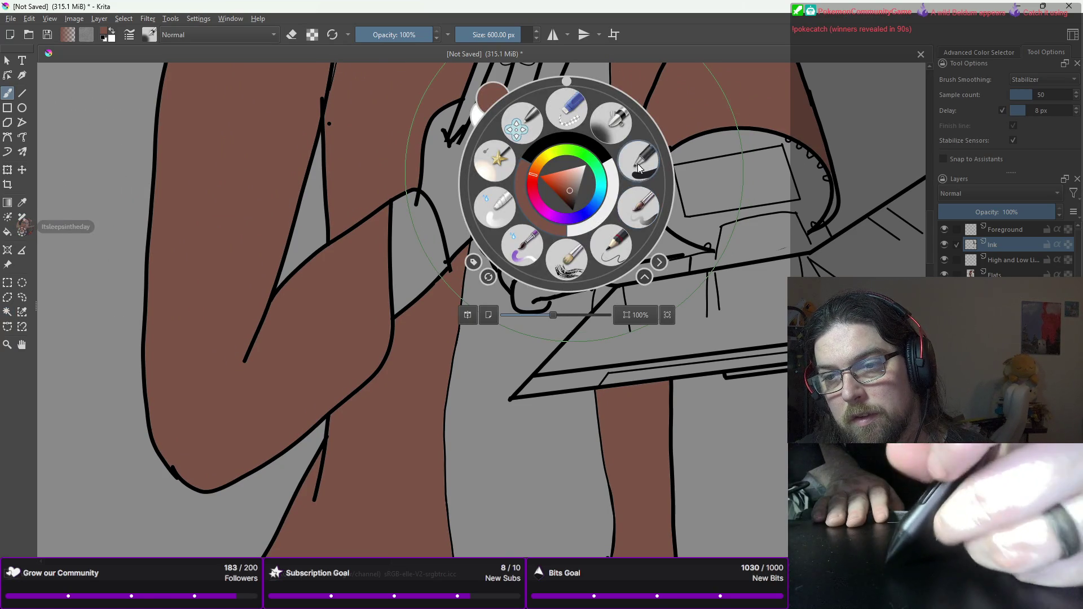
click(637, 162)
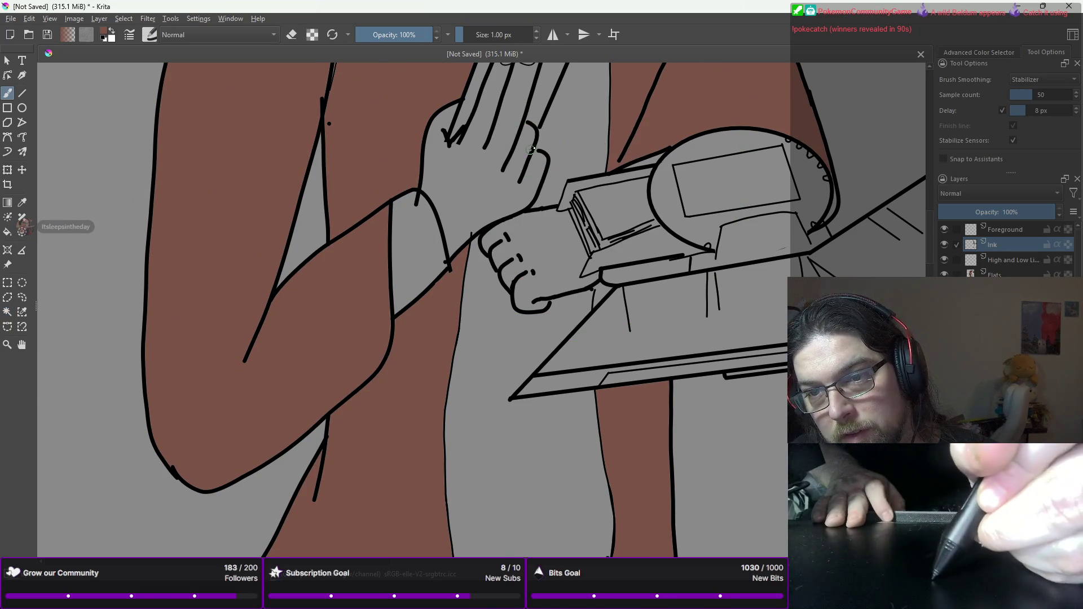
drag(532, 134, 542, 150)
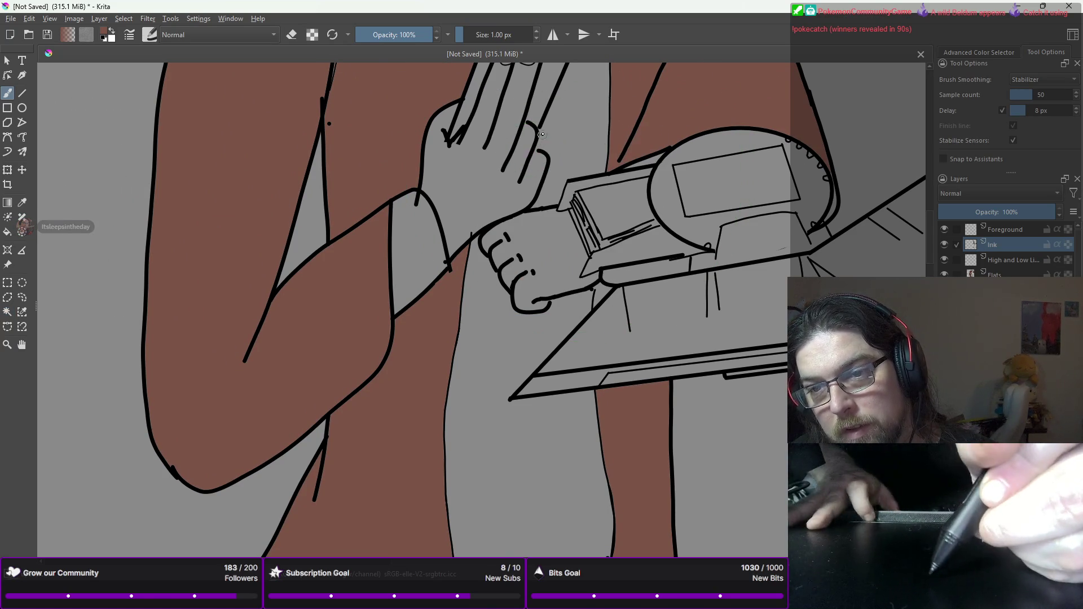
right_click(593, 181)
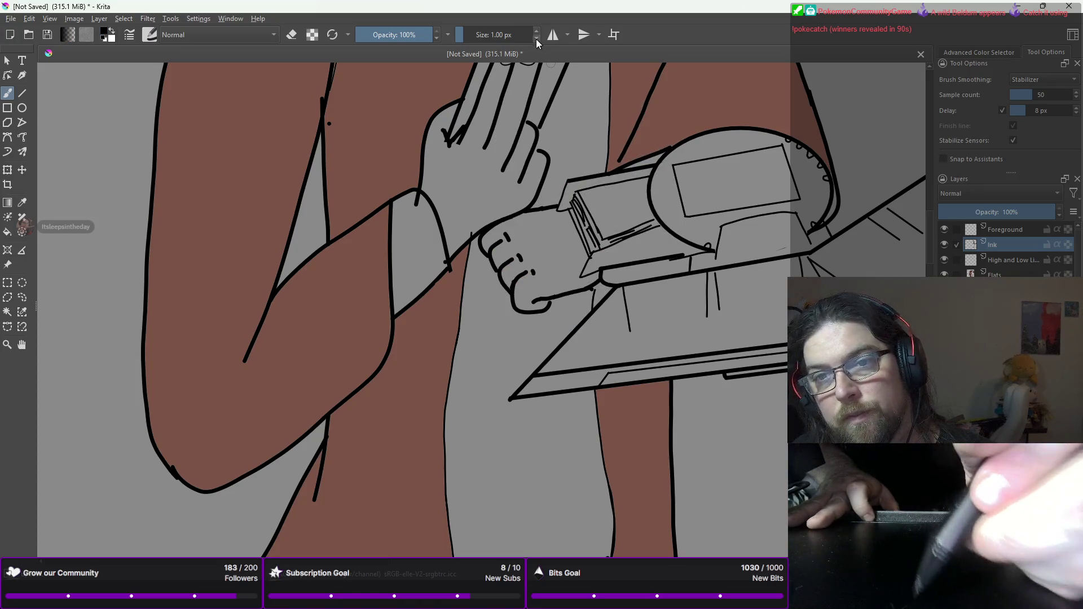
click(536, 32)
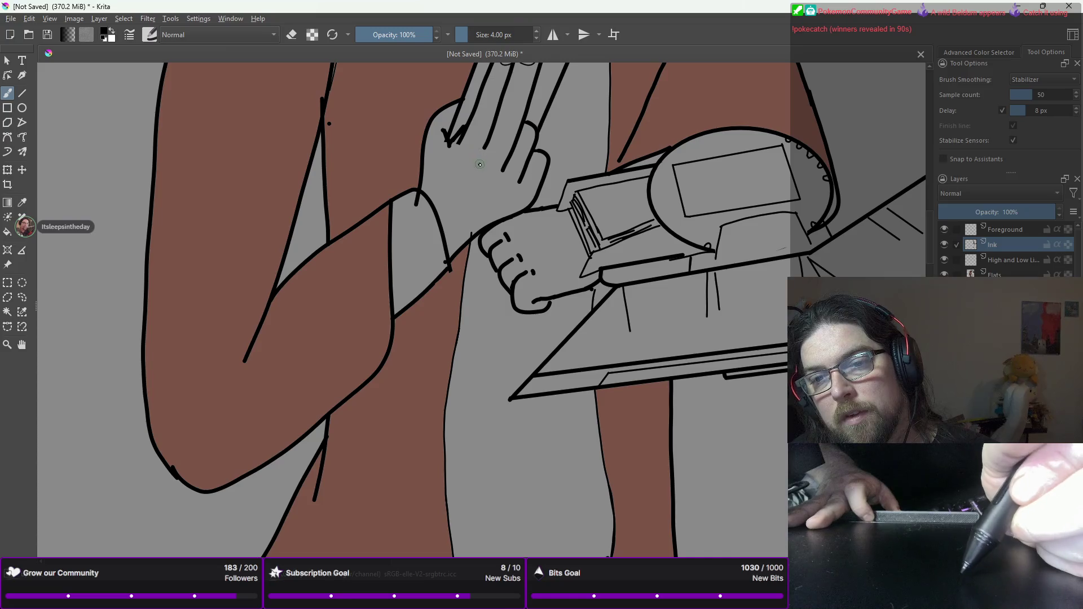
Step: Erase the stray spike on the diagonal line, then view the whole drawing
right_click(438, 199)
click(433, 119)
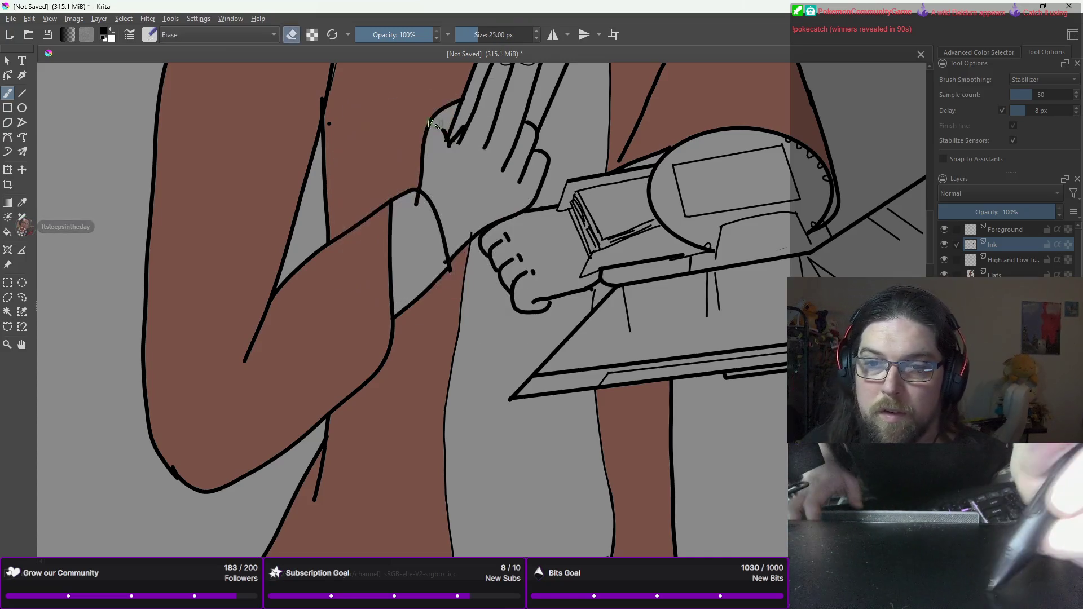
ctrl+scroll(350, 137, up, 3)
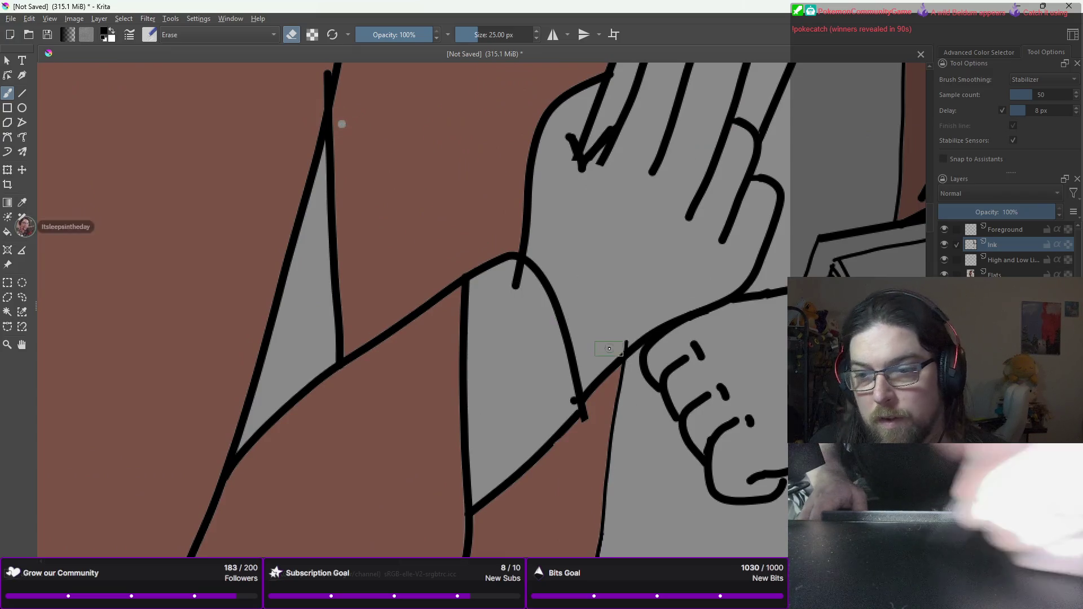
scroll(339, 122, up, 5)
drag(670, 308, 639, 358)
key(2)
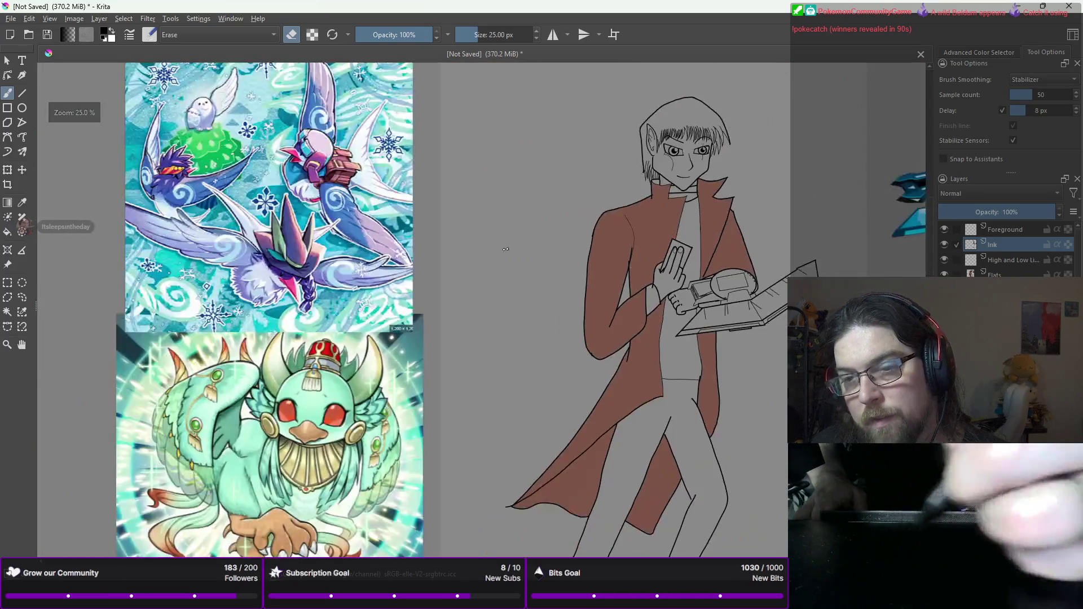
Step: Pick the coat's brown and switch from erasing to a 4 px normal brush
right_click(487, 244)
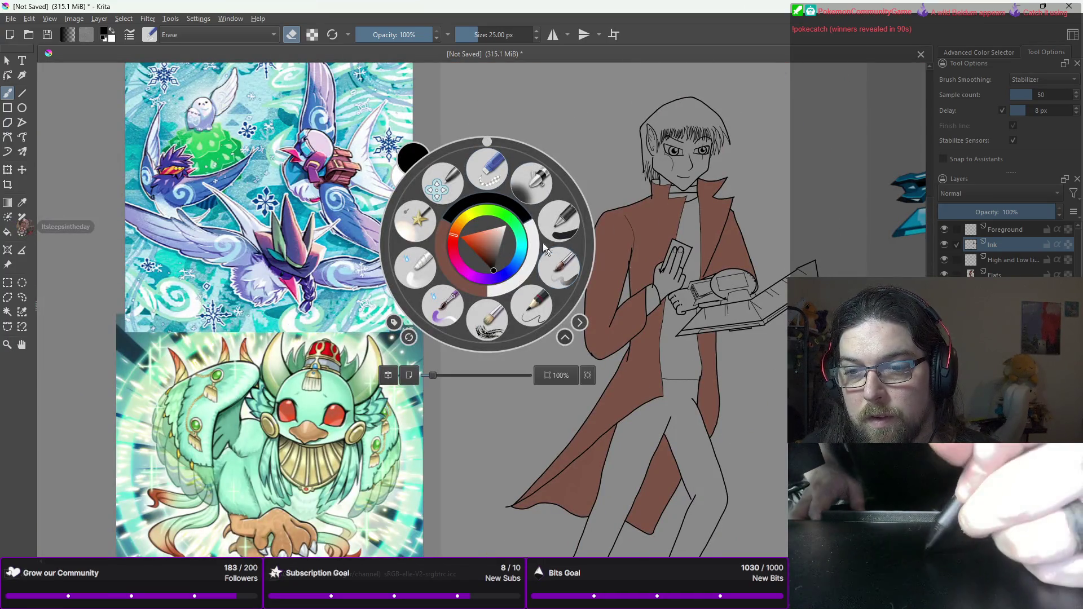
click(456, 286)
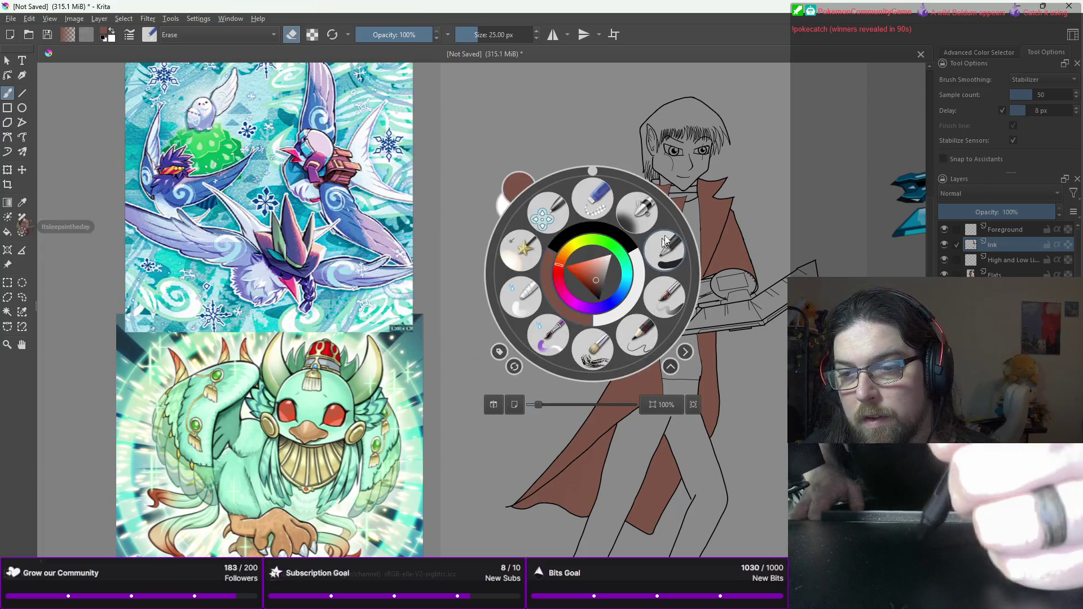
right_click(593, 274)
click(677, 297)
scroll(654, 286, up, 5)
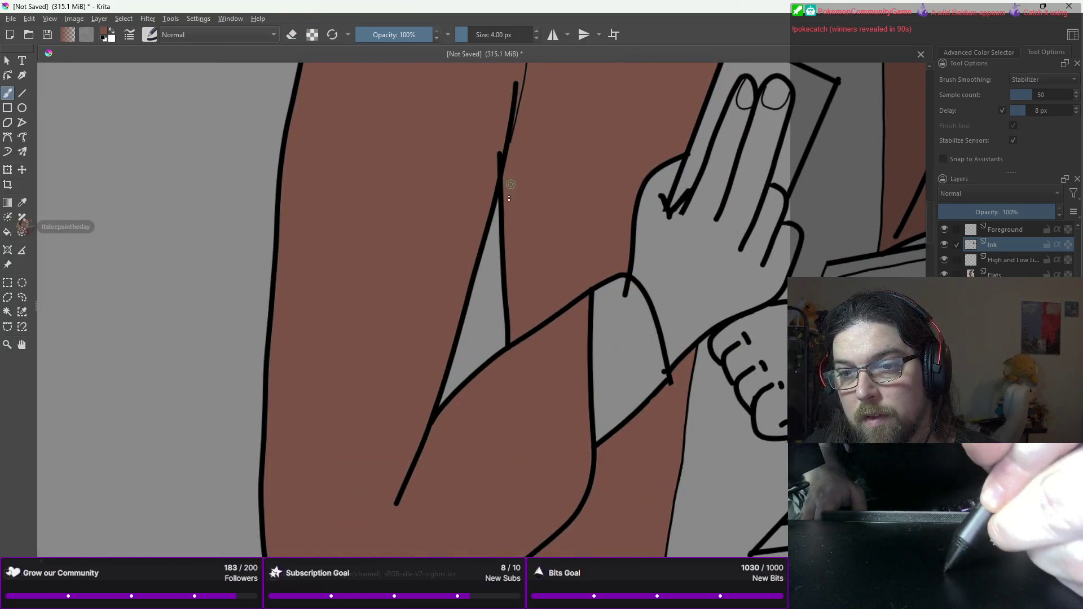
Step: Scroll the canvas and make the Ink layer the active layer
scroll(509, 198, down, 4)
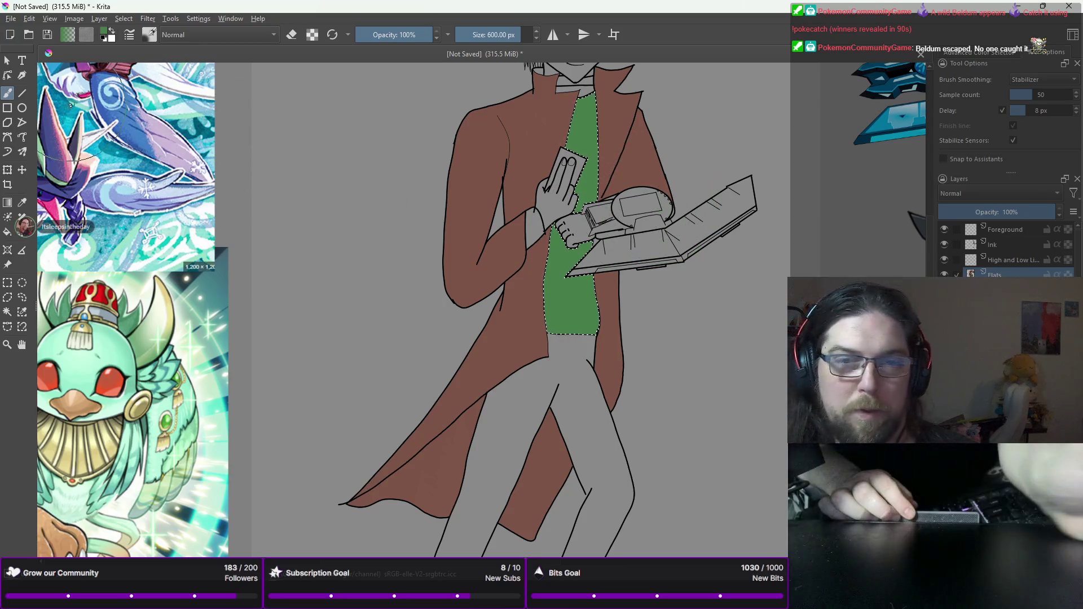
click(1001, 241)
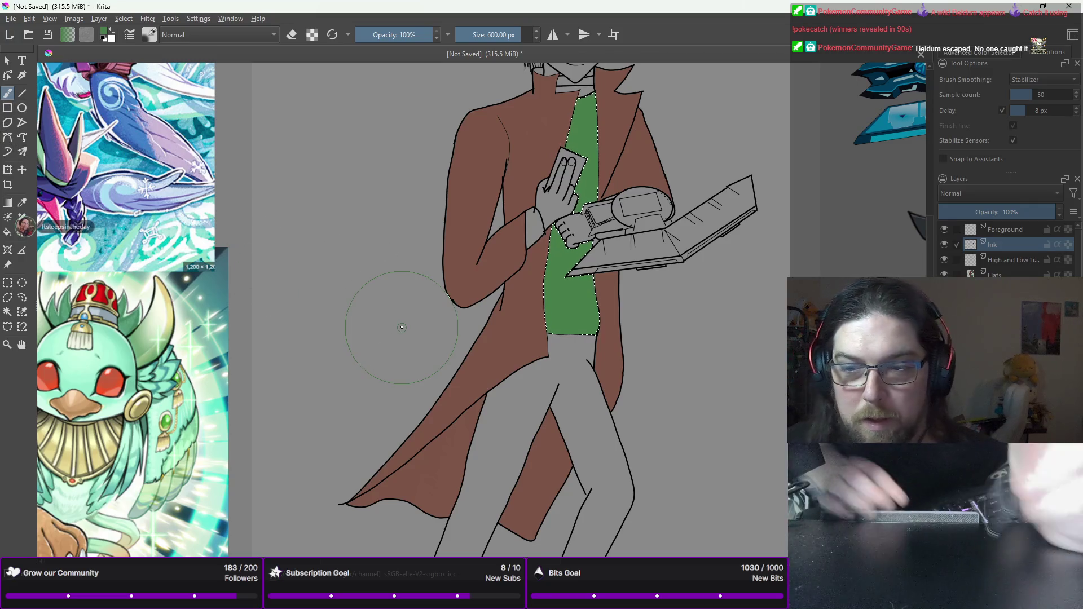
Step: Bring the coat hem and legs into view and pick a 4 px inking pen
scroll(402, 327, down, 1)
drag(401, 314, 486, 110)
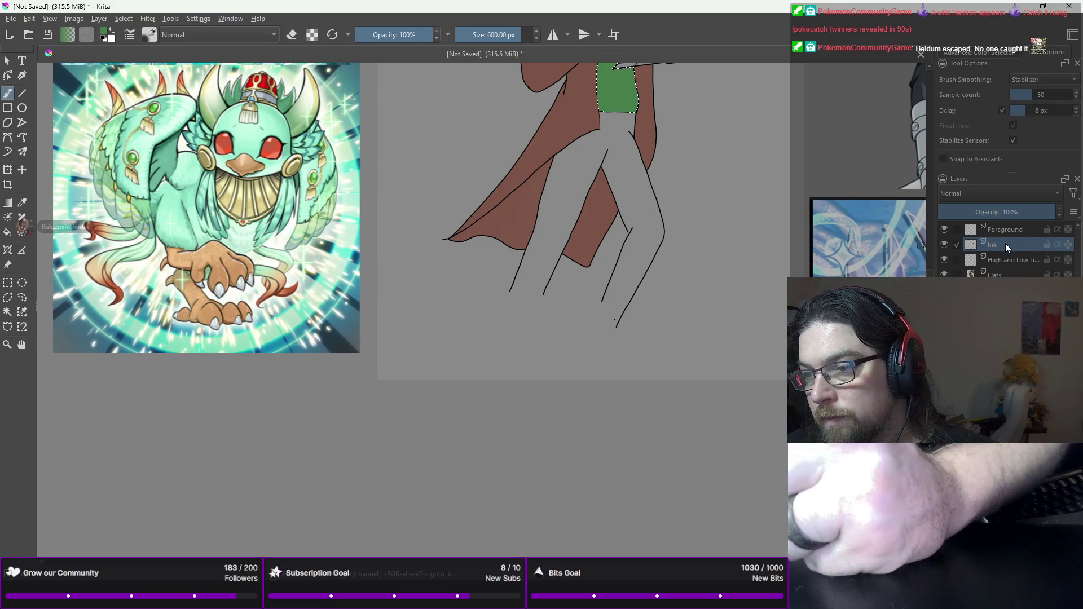
right_click(706, 182)
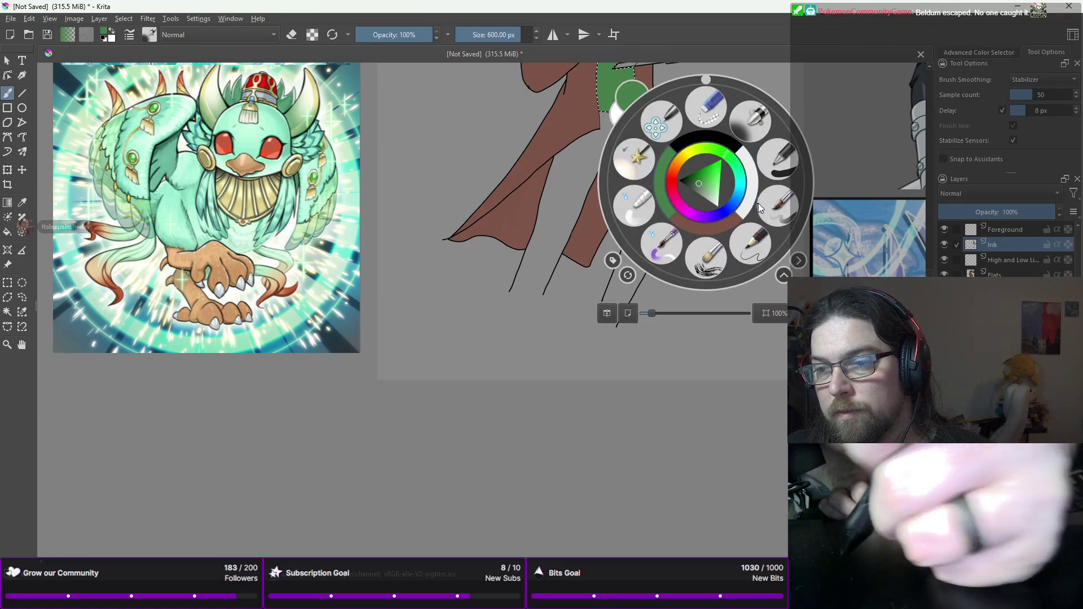
click(776, 159)
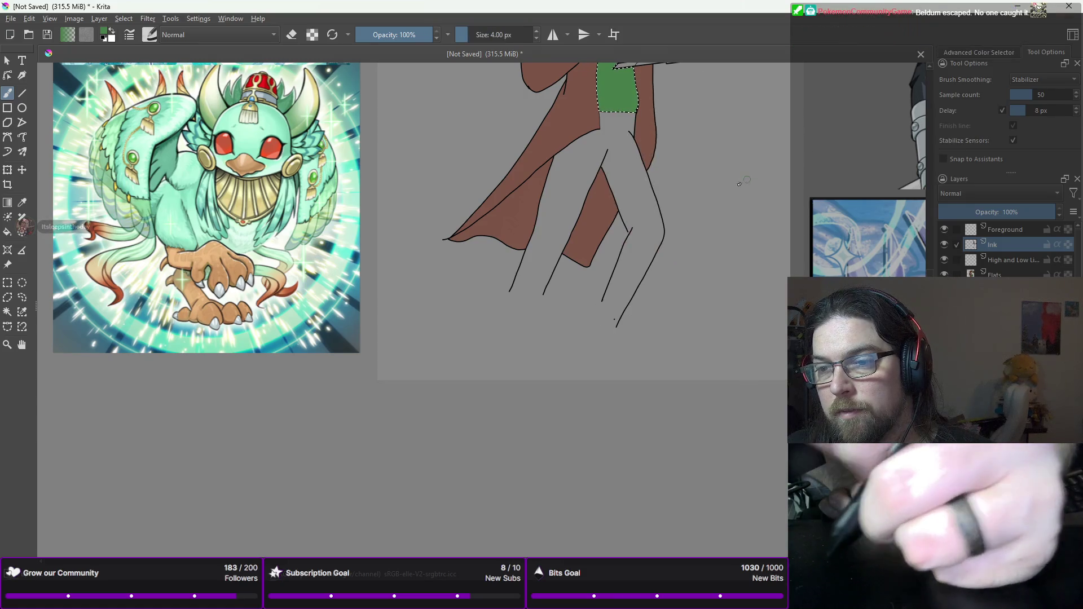
right_click(743, 182)
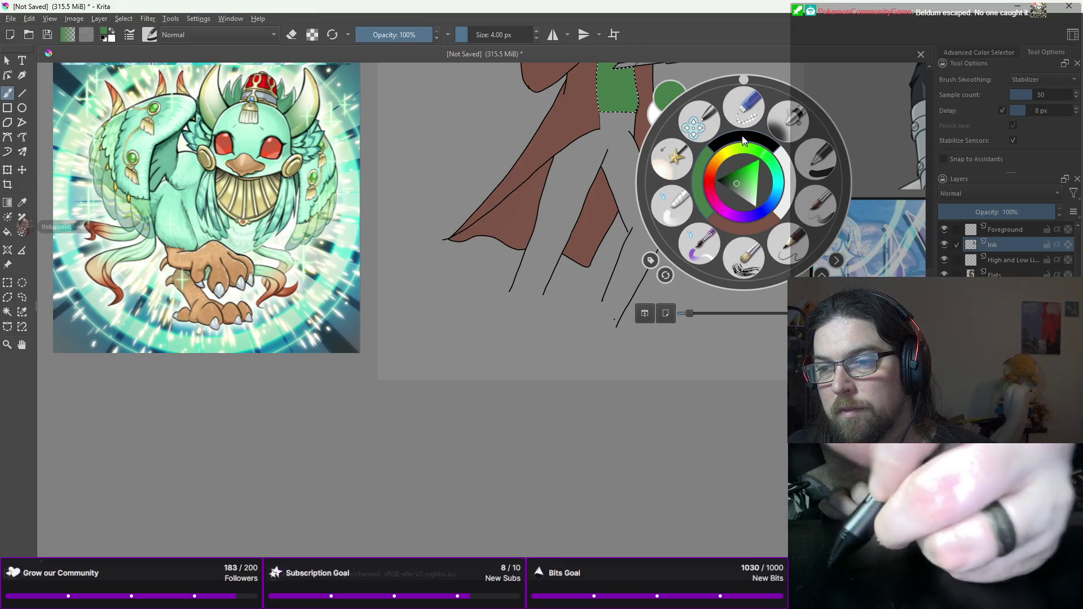
click(722, 107)
Step: Frame the open trouser leg ends and switch to the Line tool
scroll(644, 298, up, 5)
scroll(643, 297, down, 4)
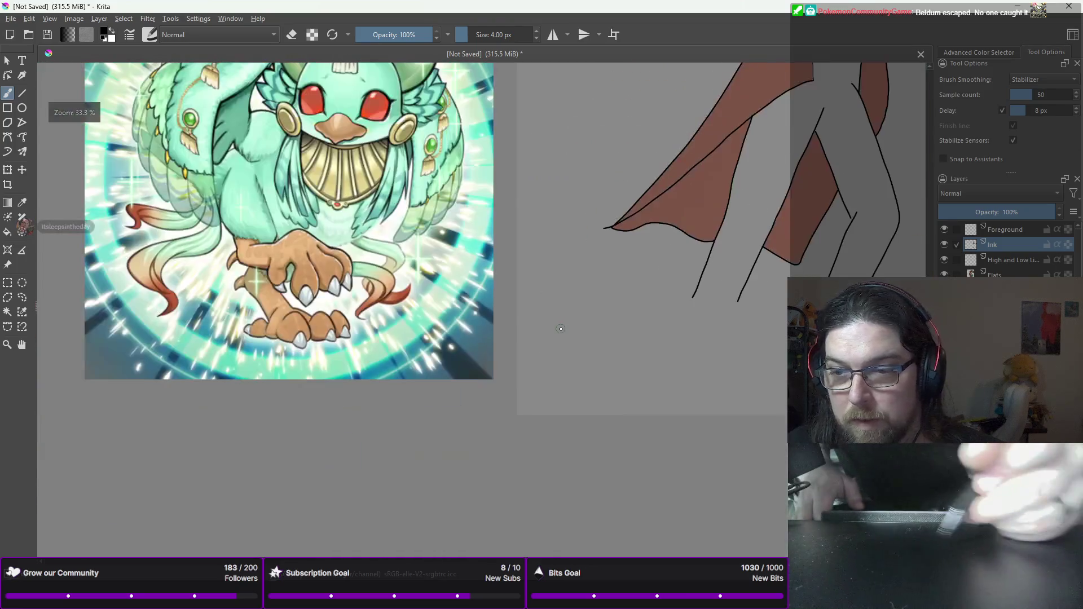
drag(643, 297, 625, 313)
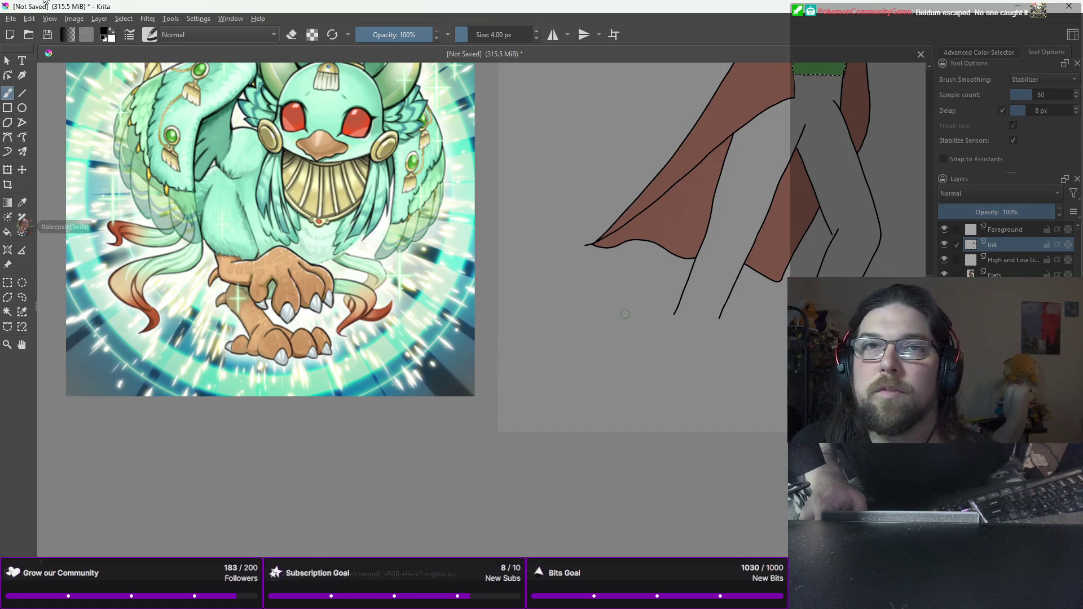
scroll(616, 286, up, 4)
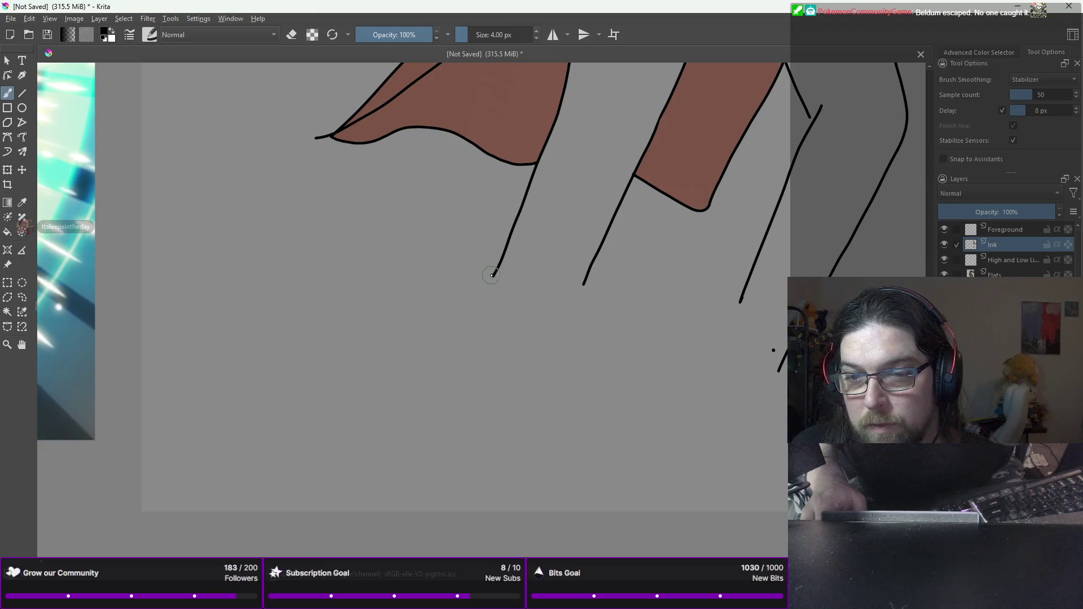
click(22, 93)
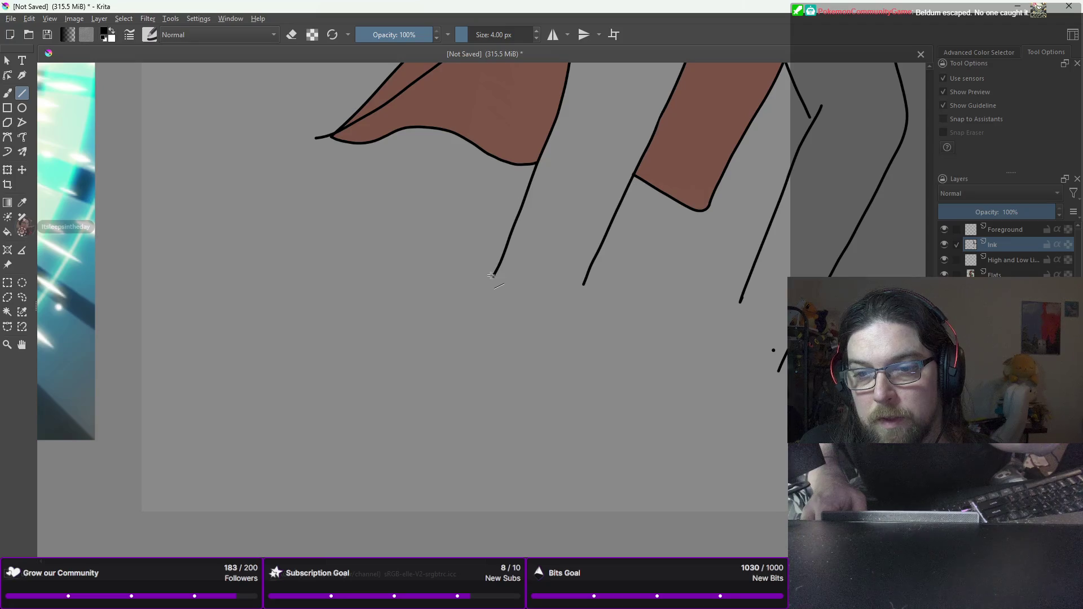
Step: Draw a straight black ink line joining the two trouser leg ends
drag(489, 276, 609, 278)
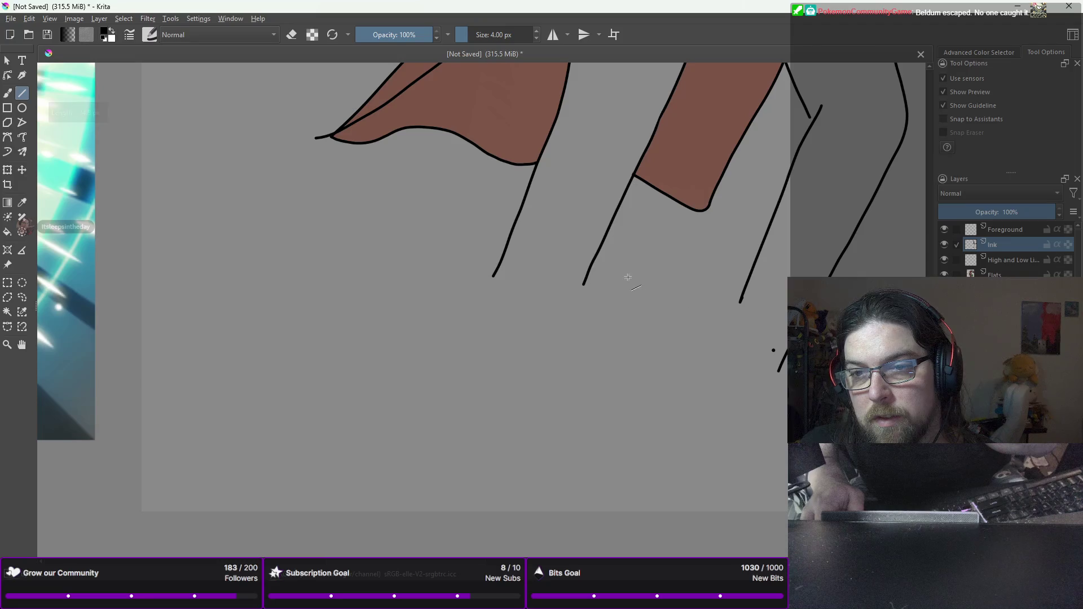
right_click(634, 269)
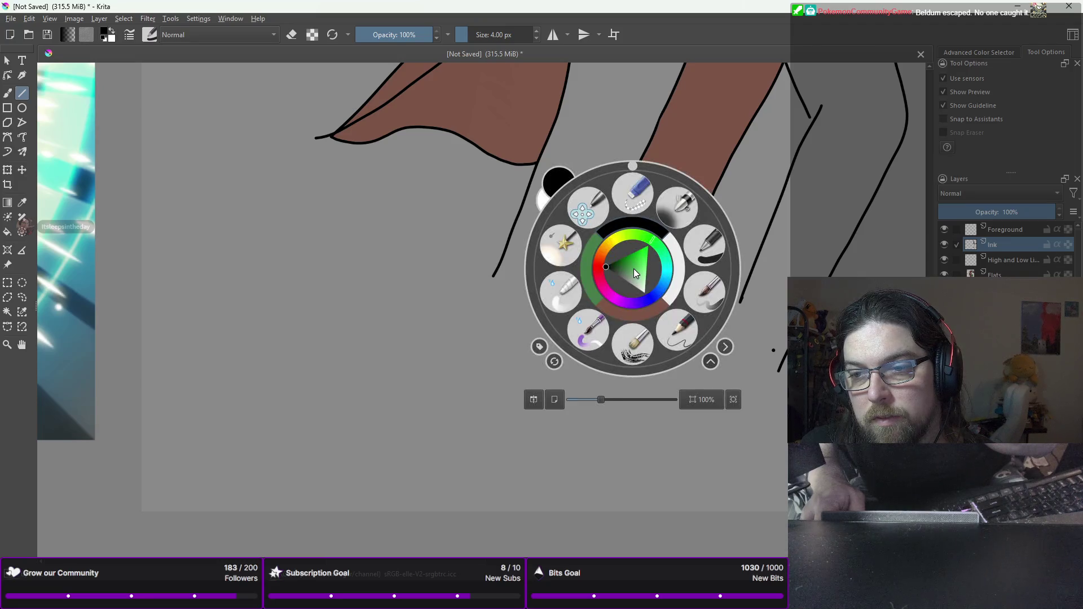
click(695, 251)
right_click(656, 218)
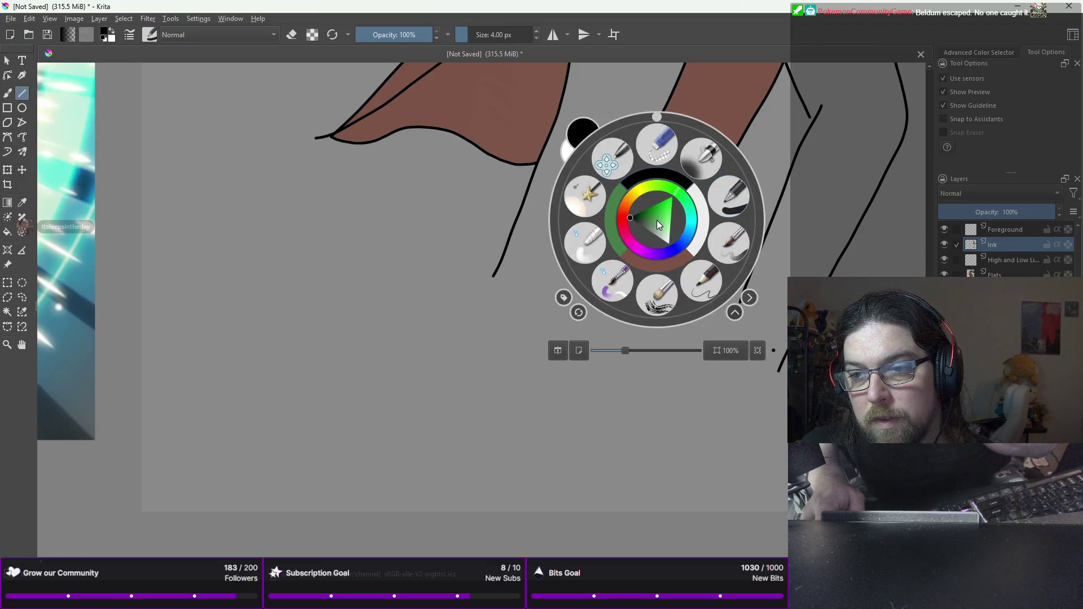
right_click(649, 190)
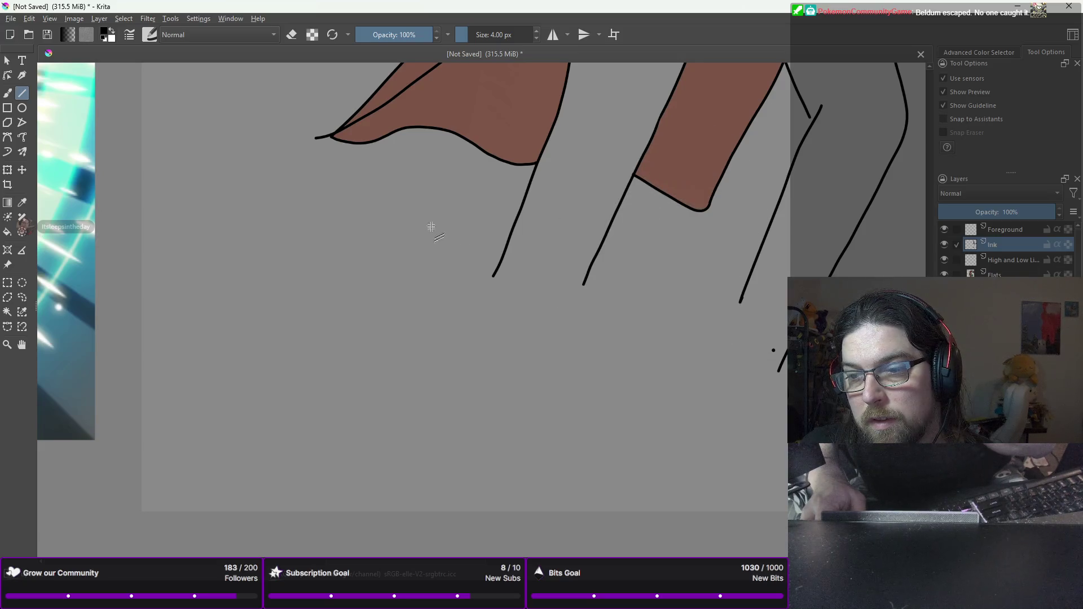
drag(476, 282, 602, 278)
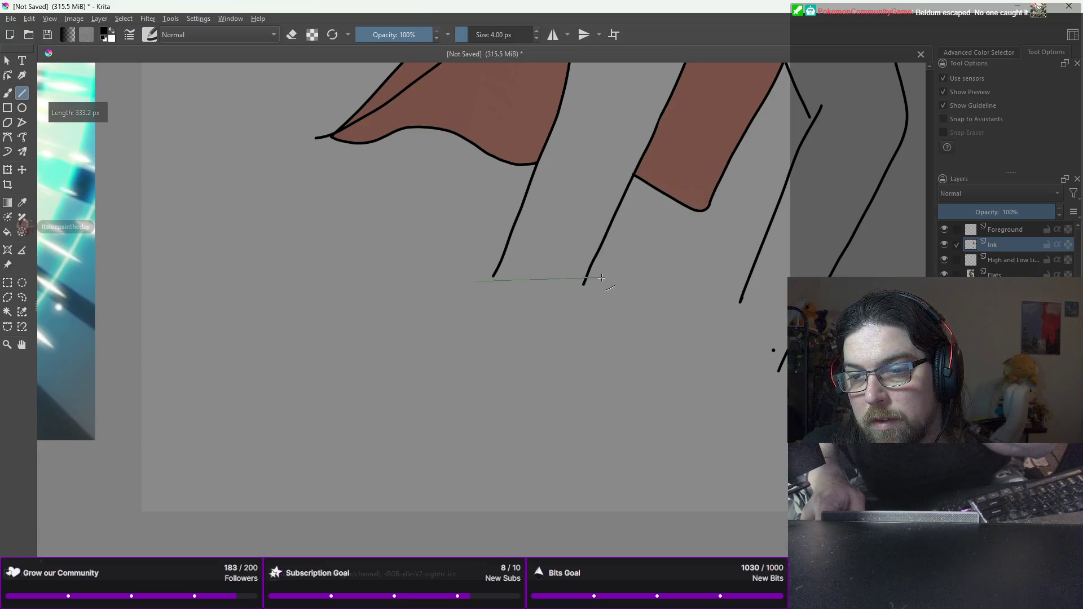
Step: Bring the bottom of the legs into view and undo a short connecting stroke
scroll(632, 263, down, 5)
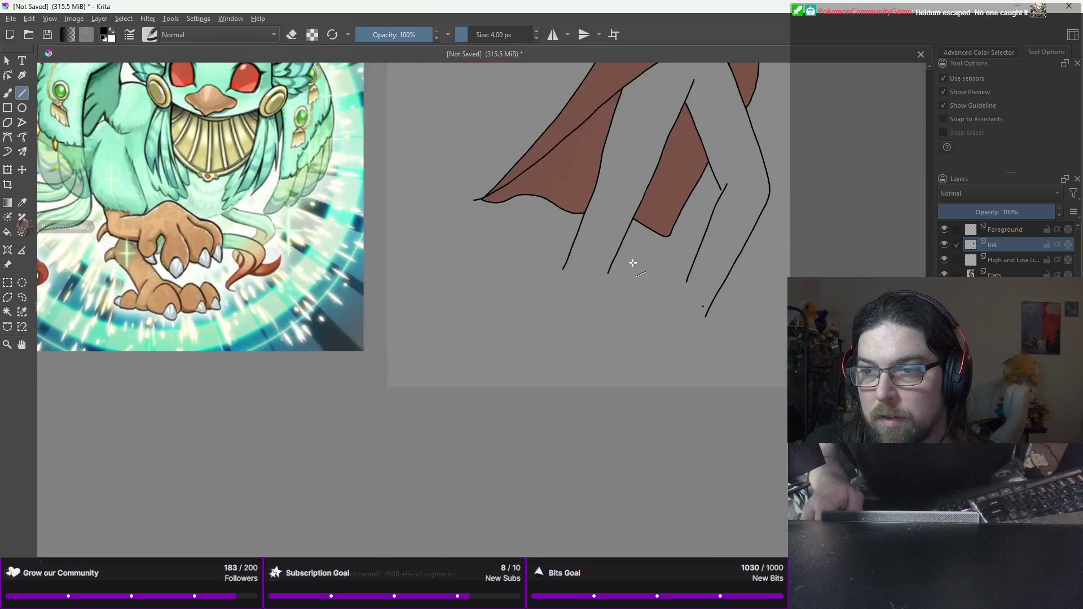
scroll(633, 263, up, 5)
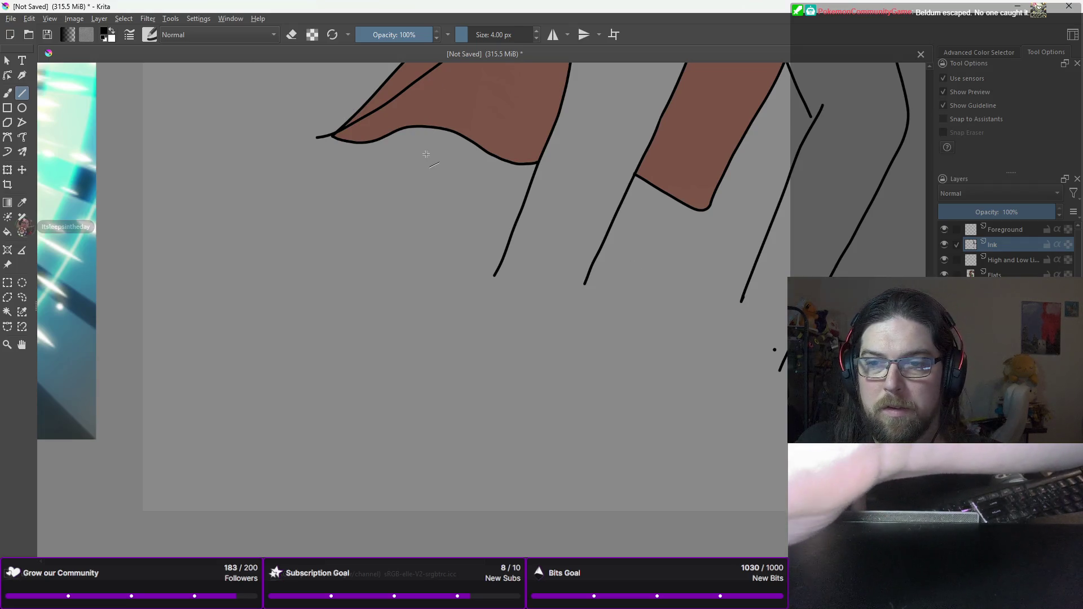
scroll(425, 158, down, 1)
mouse_move(472, 133)
mouse_down()
mouse_move(464, 254)
mouse_move(424, 384)
mouse_move(435, 363)
mouse_up()
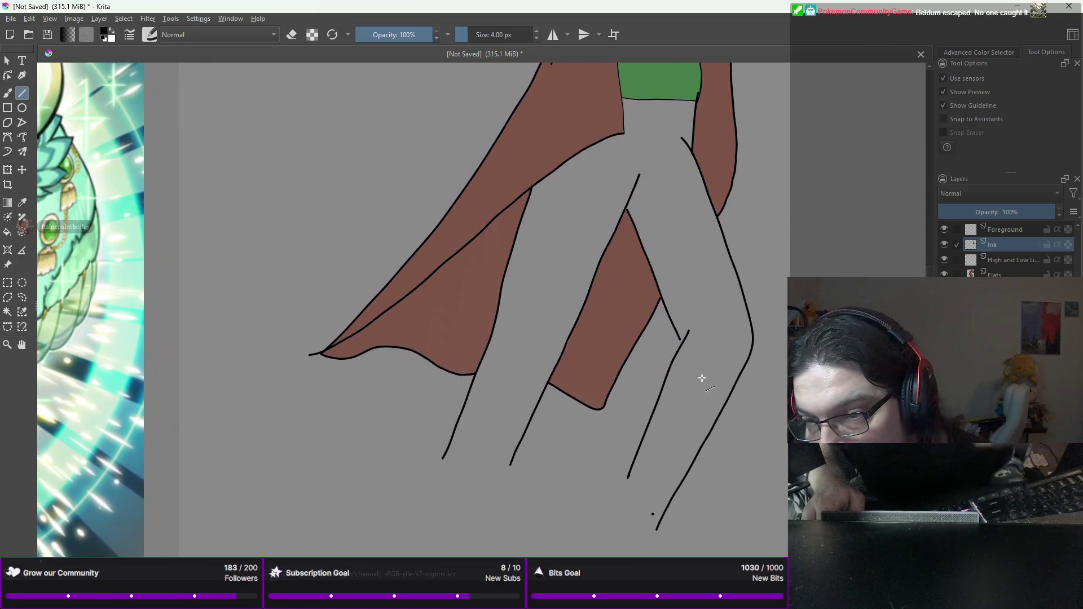
scroll(681, 341, up, 4)
drag(673, 323, 691, 345)
key(ctrl+z)
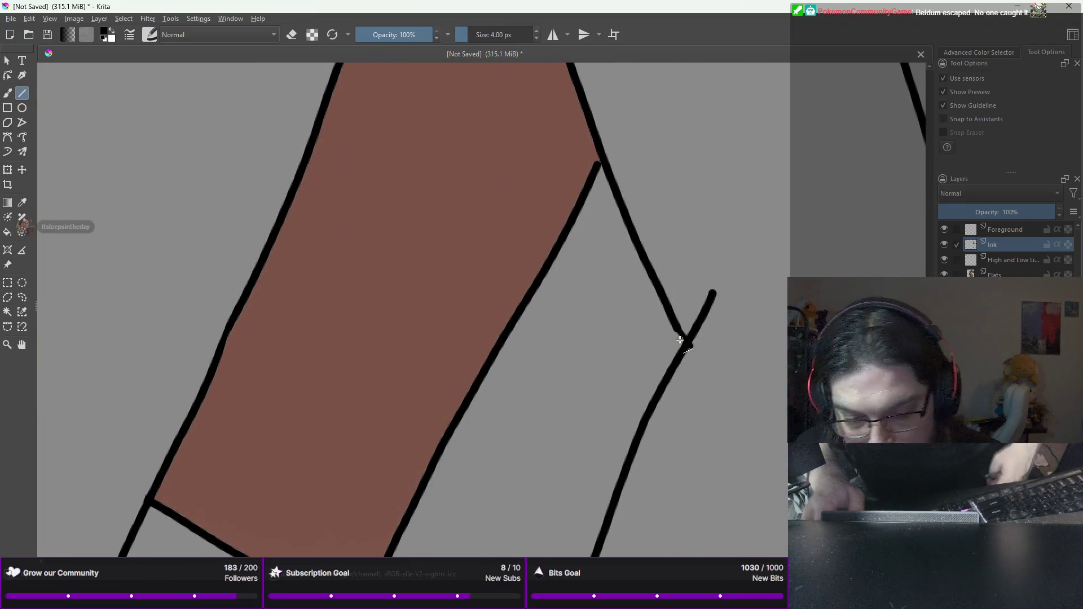
Step: At 6 px, bridge the leg outline gap and draw a long hem line across both legs
right_click(705, 179)
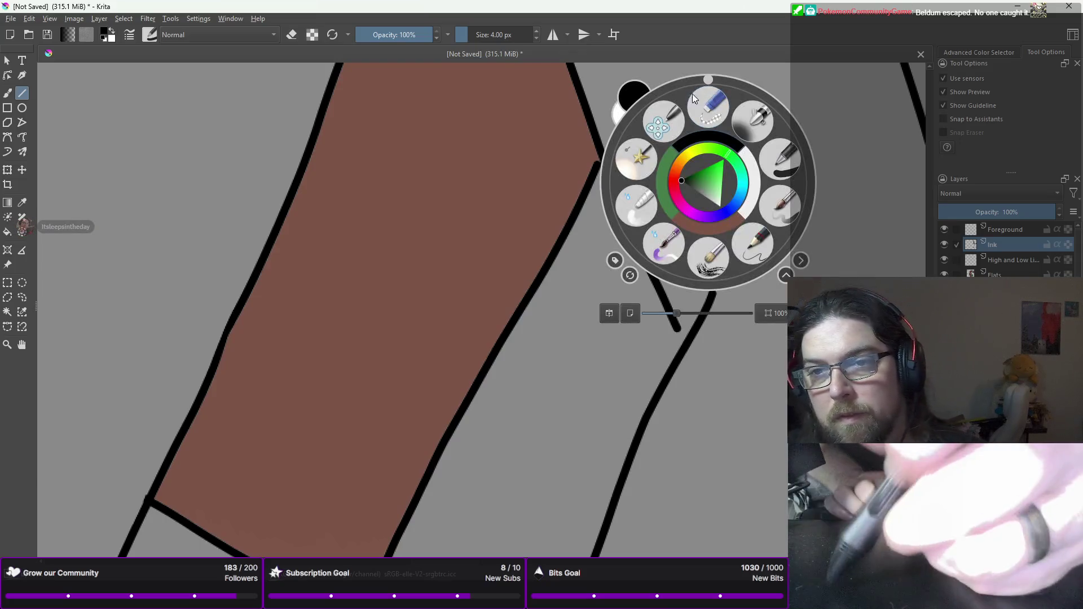
click(536, 32)
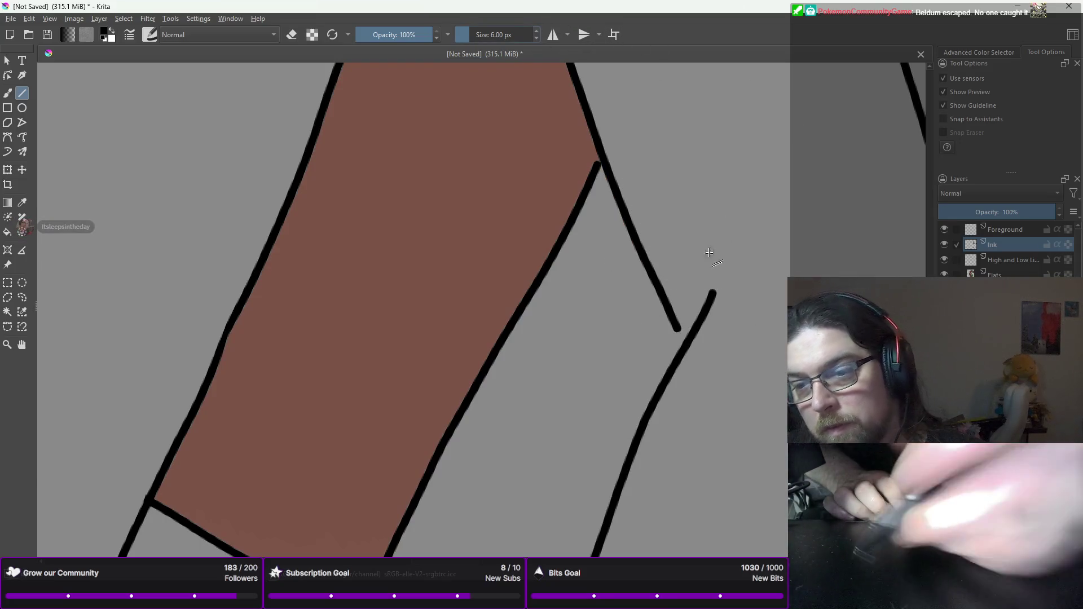
drag(676, 328, 660, 290)
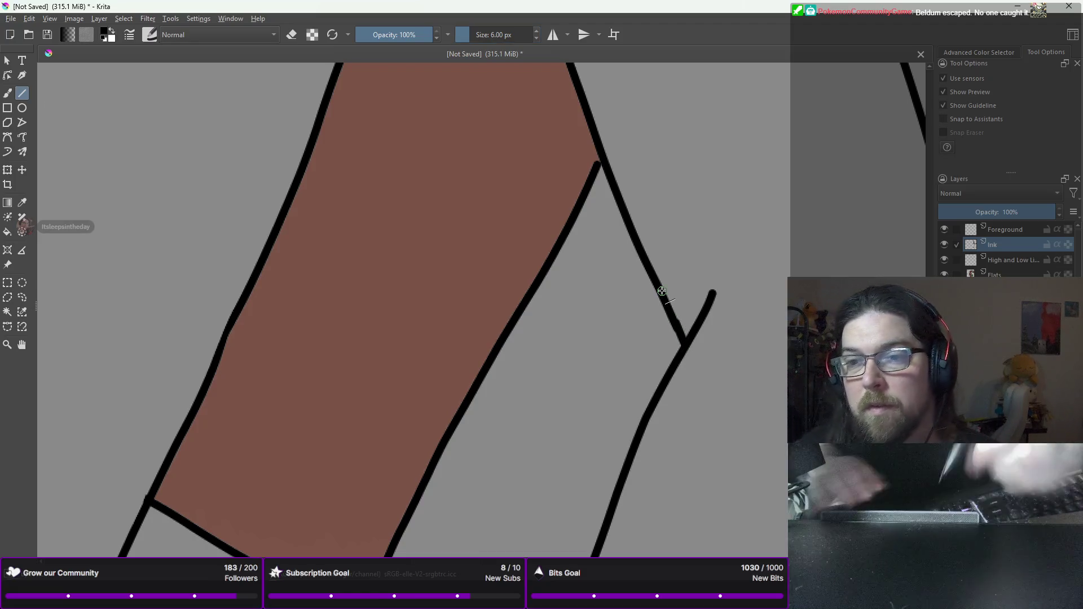
mouse_move(600, 158)
mouse_down()
mouse_move(550, 282)
mouse_move(623, 208)
mouse_up()
key(minus)
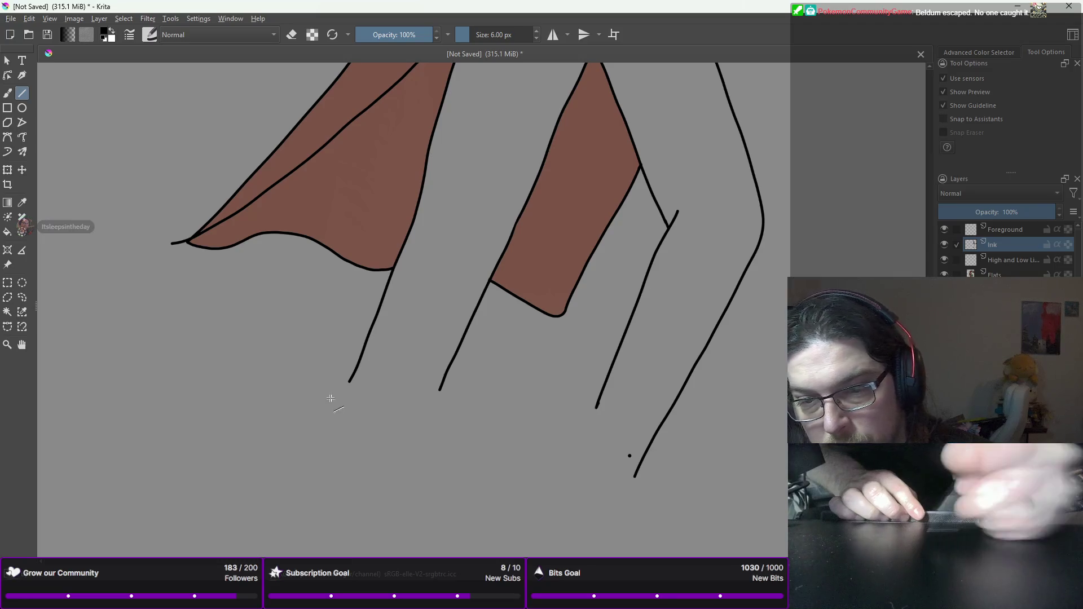
drag(308, 381, 714, 404)
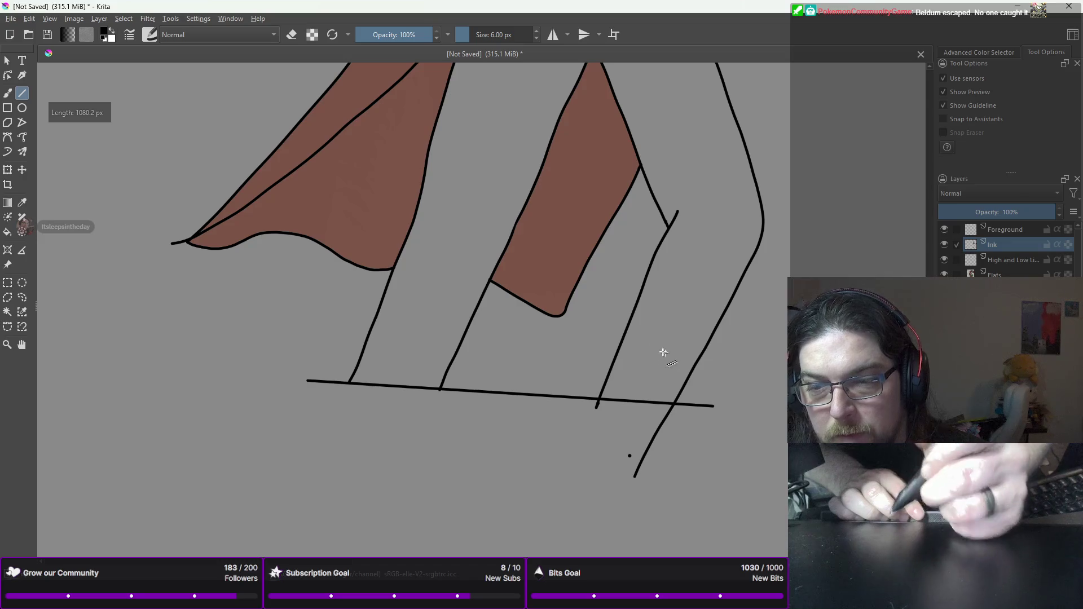
Step: With the eraser brush, erase the overhanging left tip of the hem line on Ink
key(b)
right_click(491, 272)
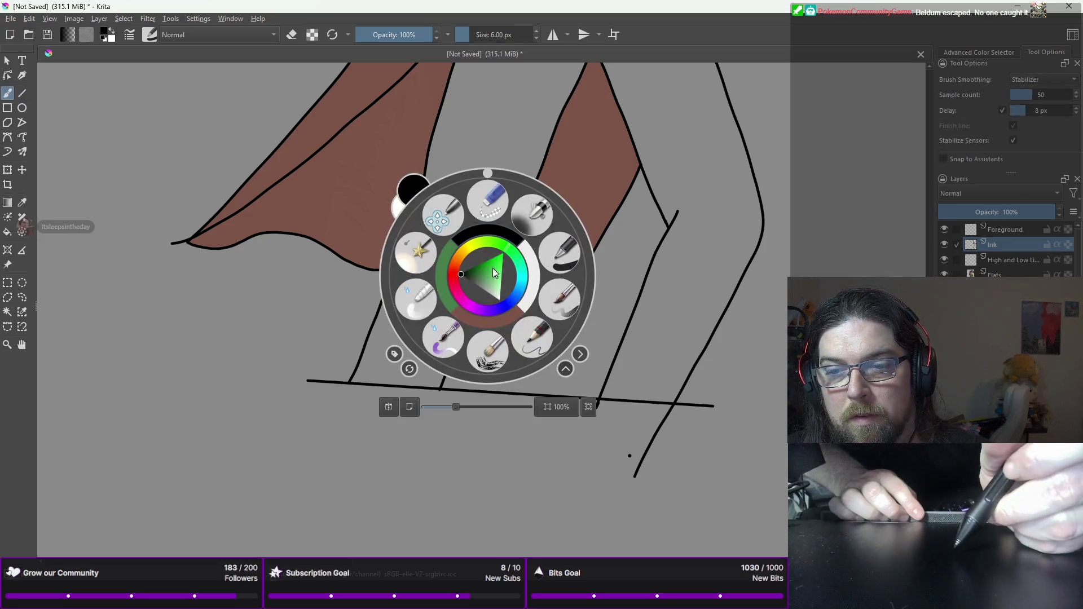
click(488, 202)
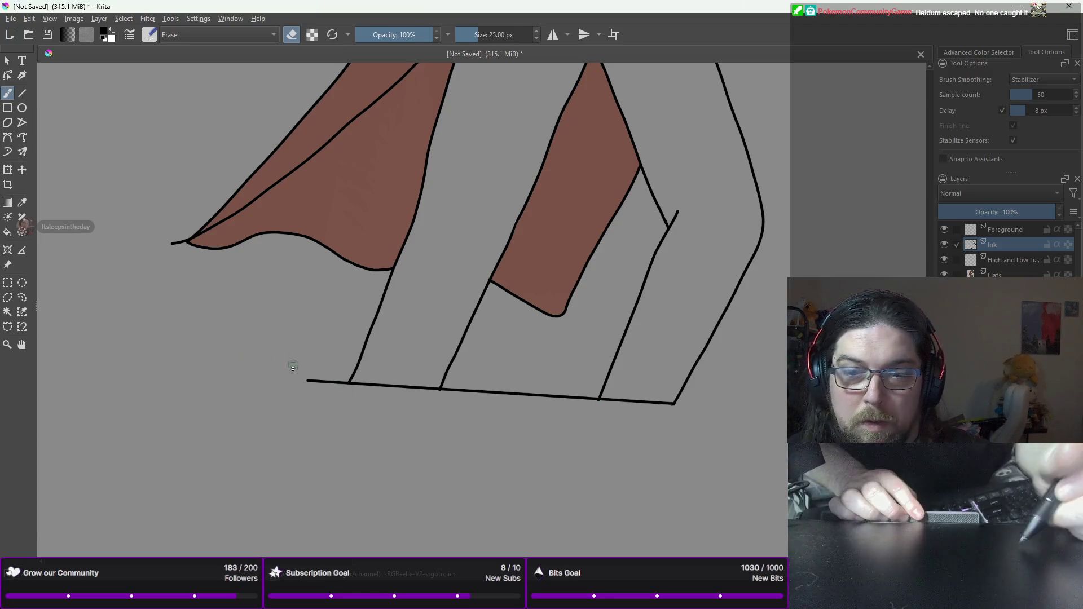
drag(305, 382, 310, 381)
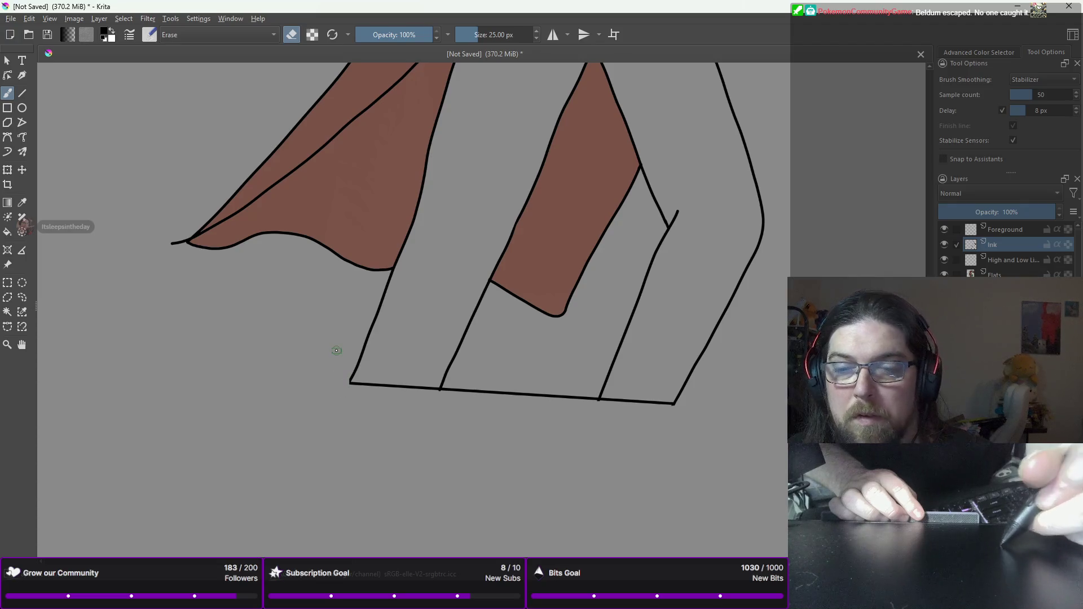
key(ctrl+z)
click(995, 275)
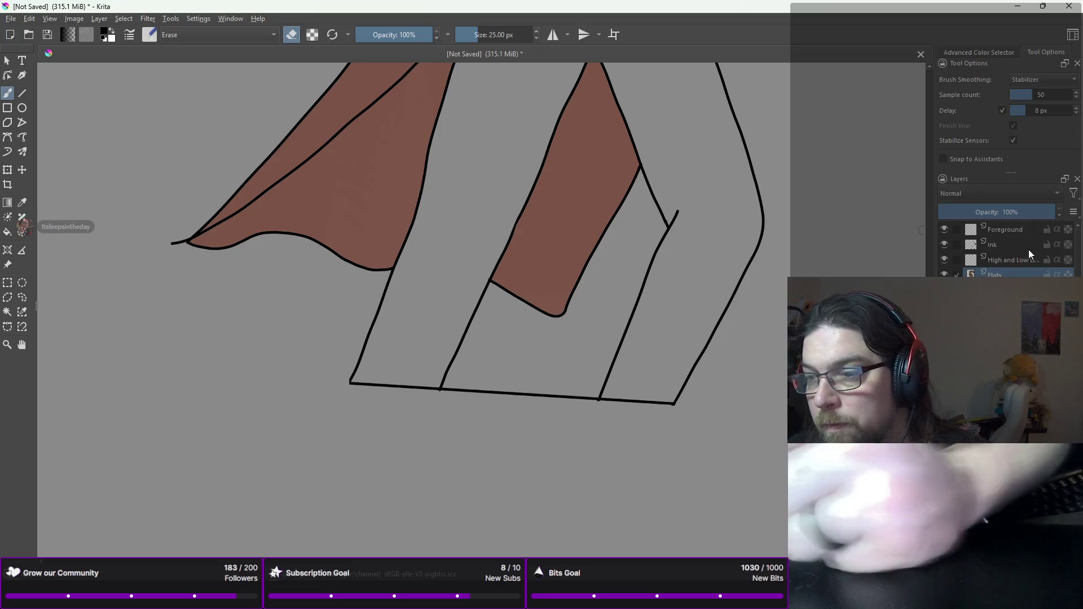
click(1029, 250)
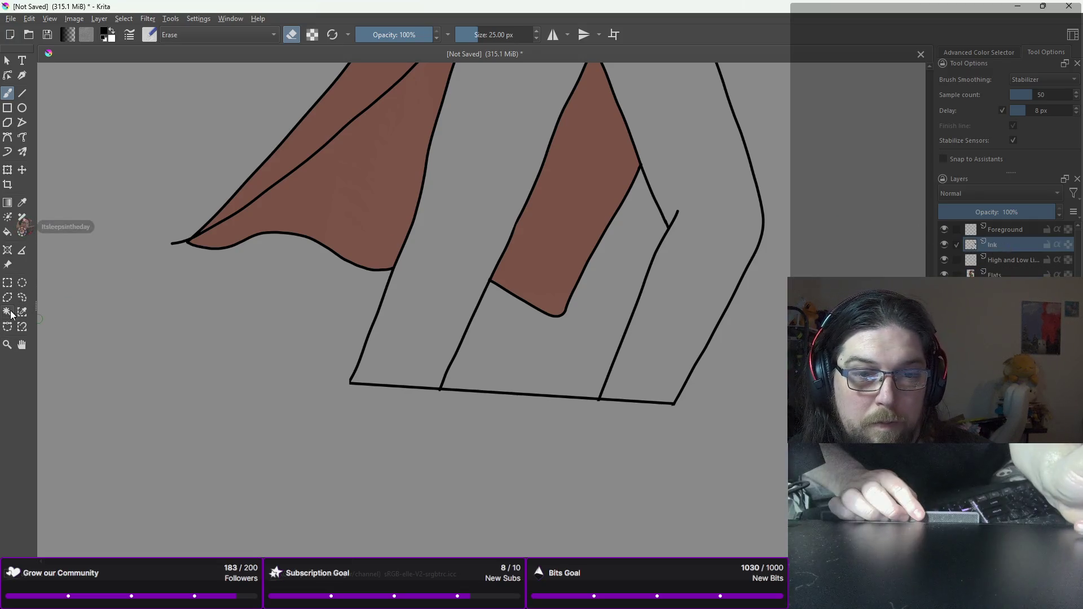
Step: Magic-wand select the inside of the trouser legs on Ink, then make Flats active
click(8, 312)
click(452, 274)
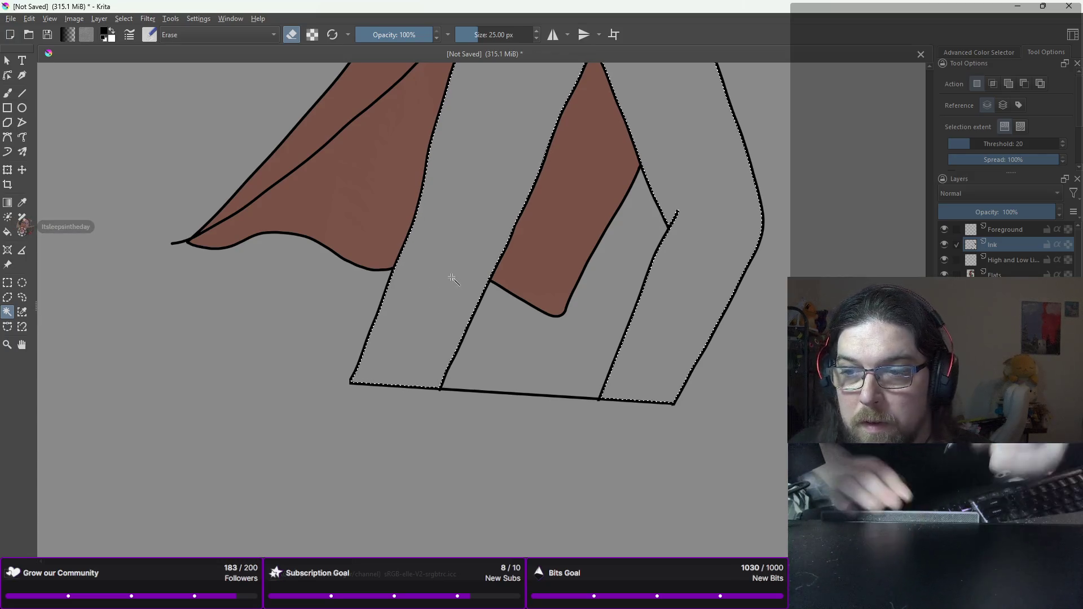
scroll(452, 279, down, 5)
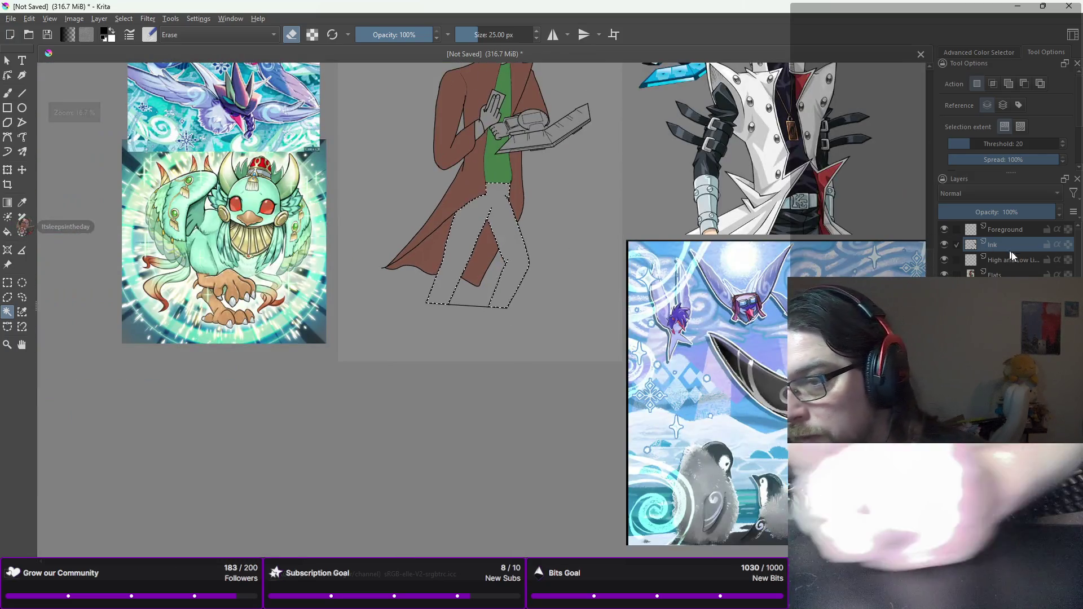
click(1009, 275)
Step: Paint the selected trouser legs medium blue with a large brush, then add Paint Layer 3
key(b)
right_click(454, 285)
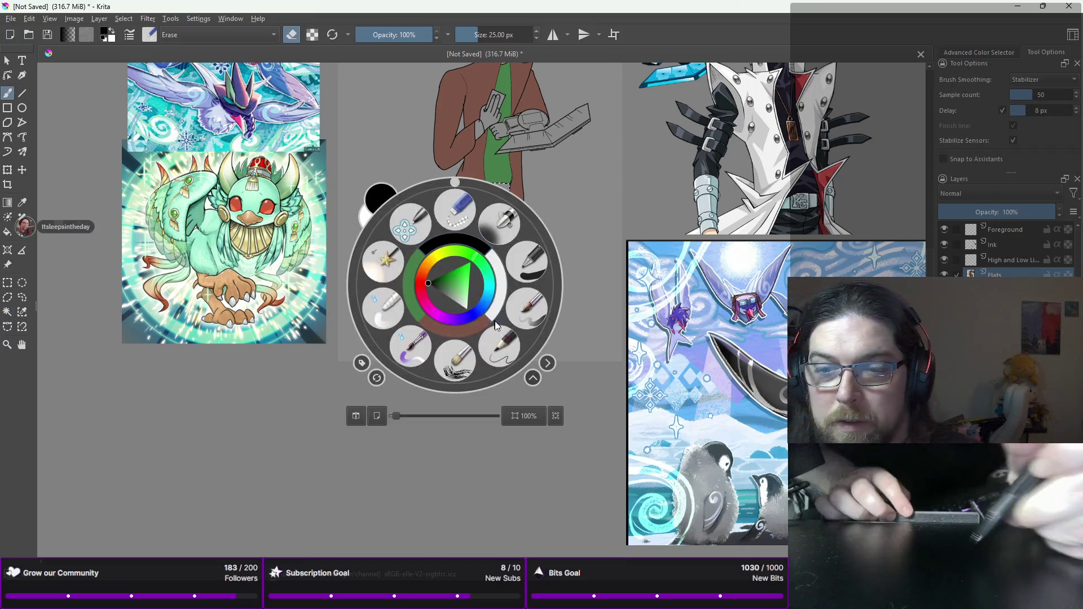
click(498, 225)
right_click(469, 297)
drag(499, 316, 503, 309)
click(483, 294)
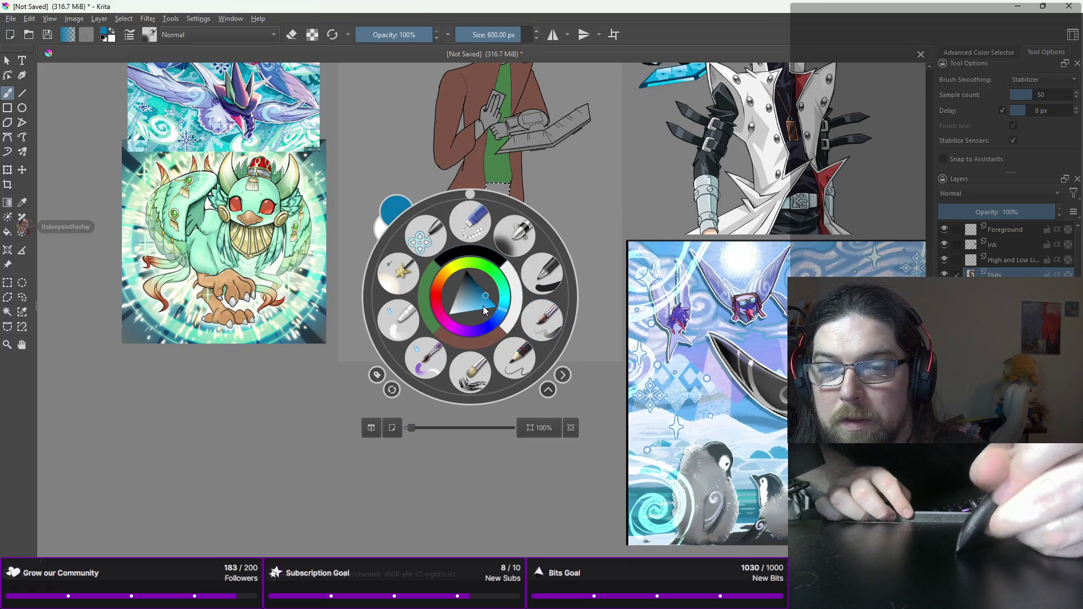
right_click(478, 304)
mouse_move(493, 192)
mouse_down()
mouse_move(513, 268)
mouse_move(519, 253)
mouse_move(499, 271)
mouse_move(468, 254)
mouse_move(446, 282)
mouse_move(437, 222)
mouse_up()
key(Insert)
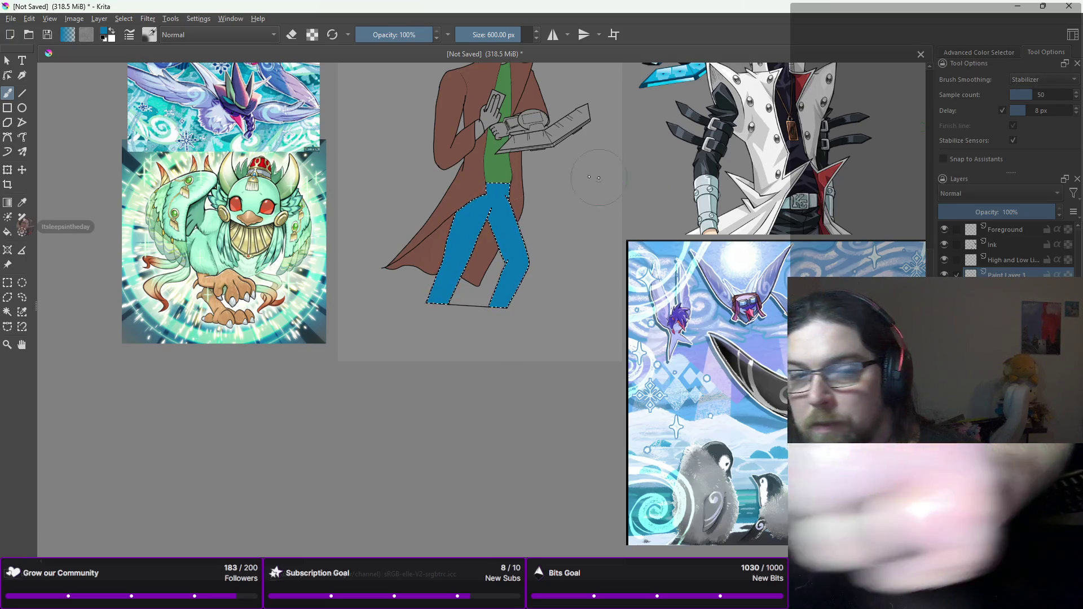
click(6, 232)
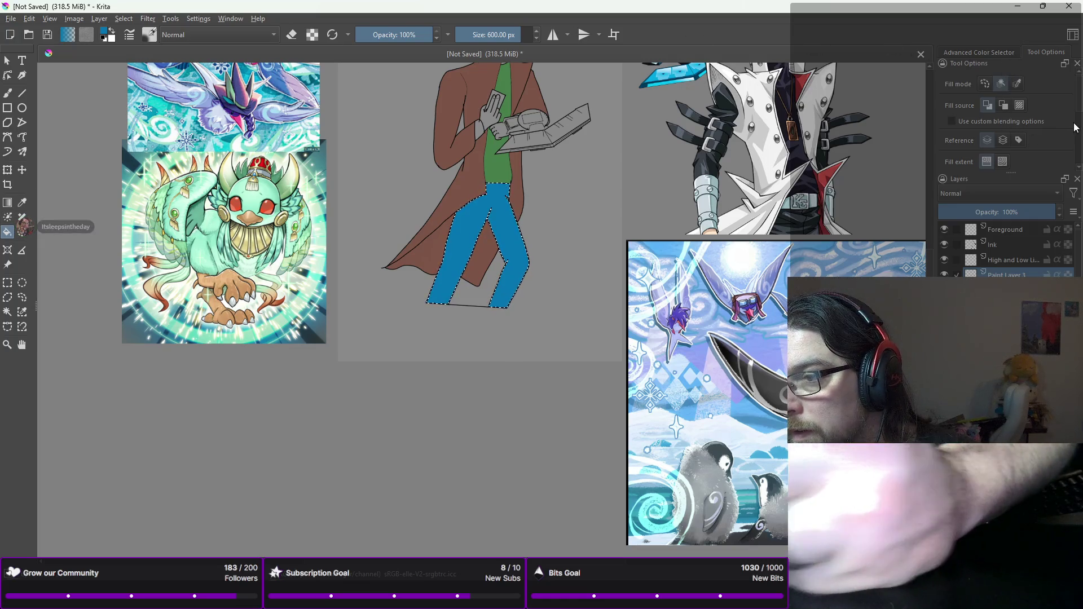
Step: Set the Fill source to Pattern and pattern-fill the selected trouser legs
scroll(1081, 145, down, 5)
scroll(1081, 145, down, 3)
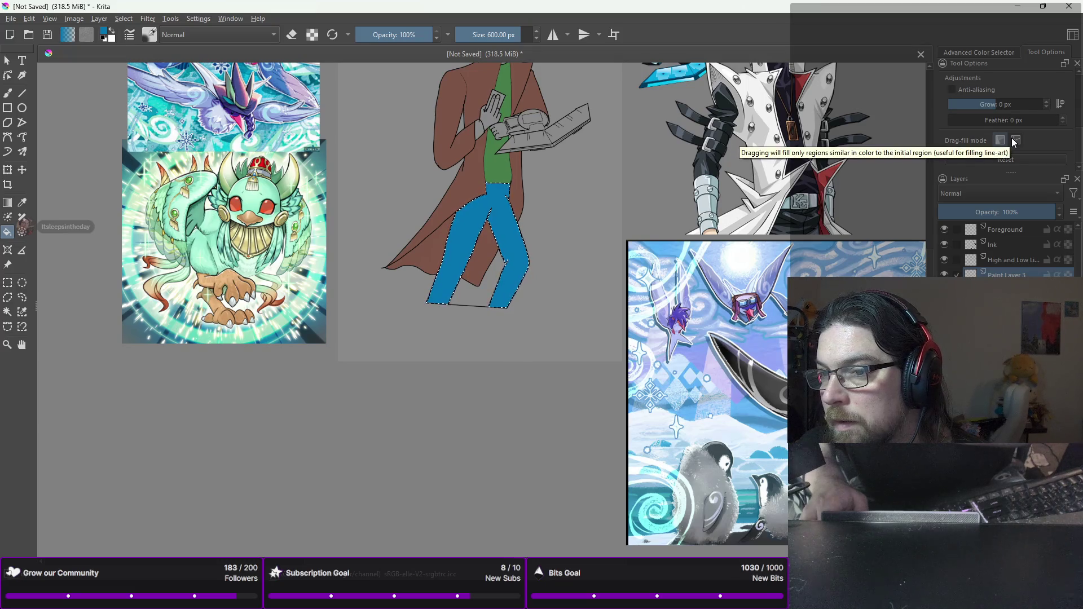
scroll(1011, 140, up, 2)
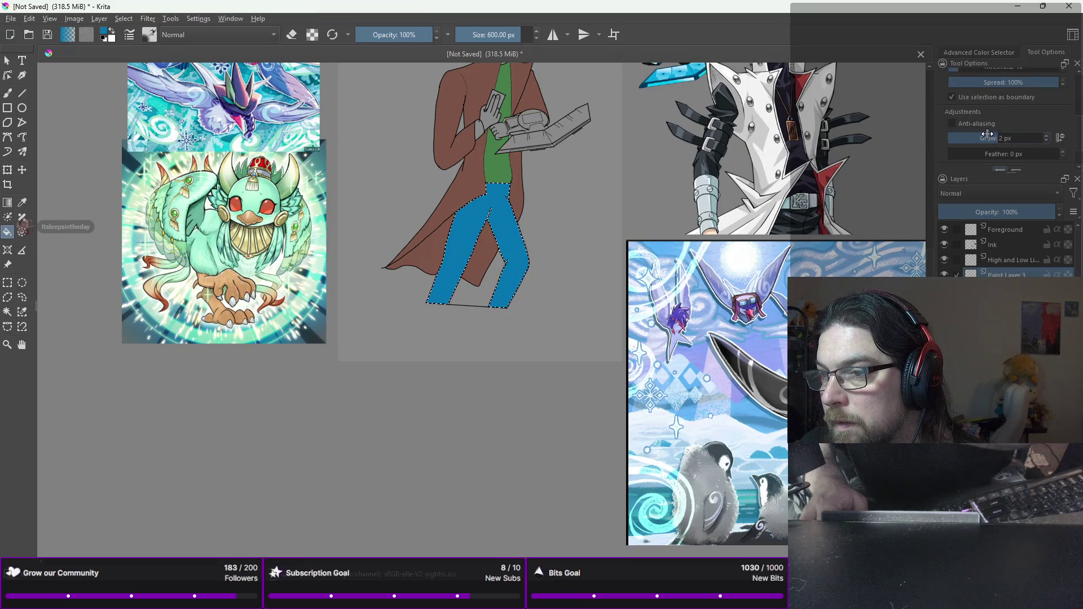
scroll(1022, 111, up, 2)
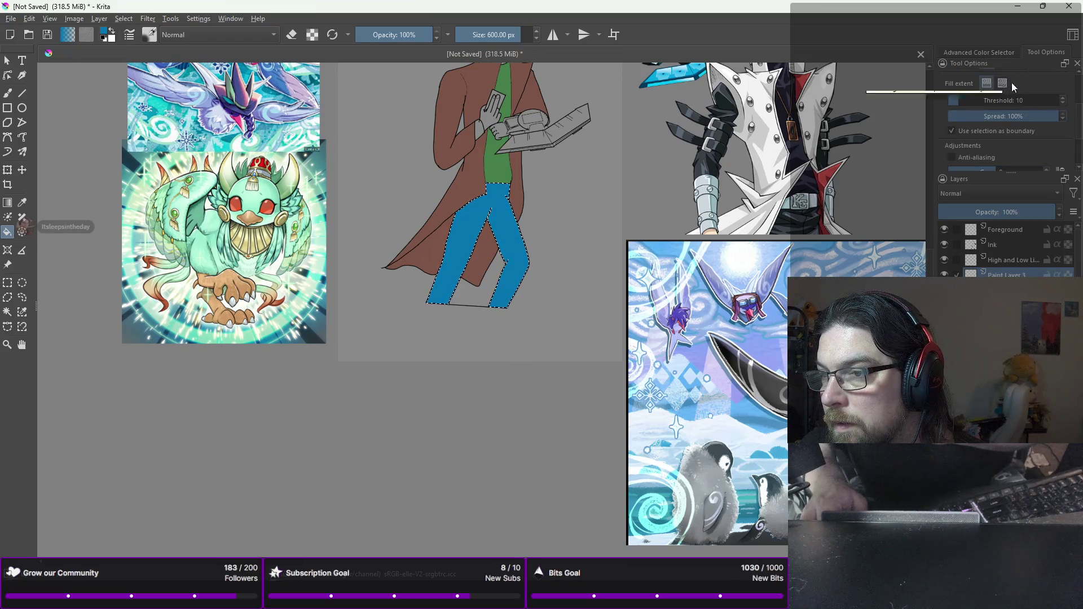
scroll(1015, 83, up, 4)
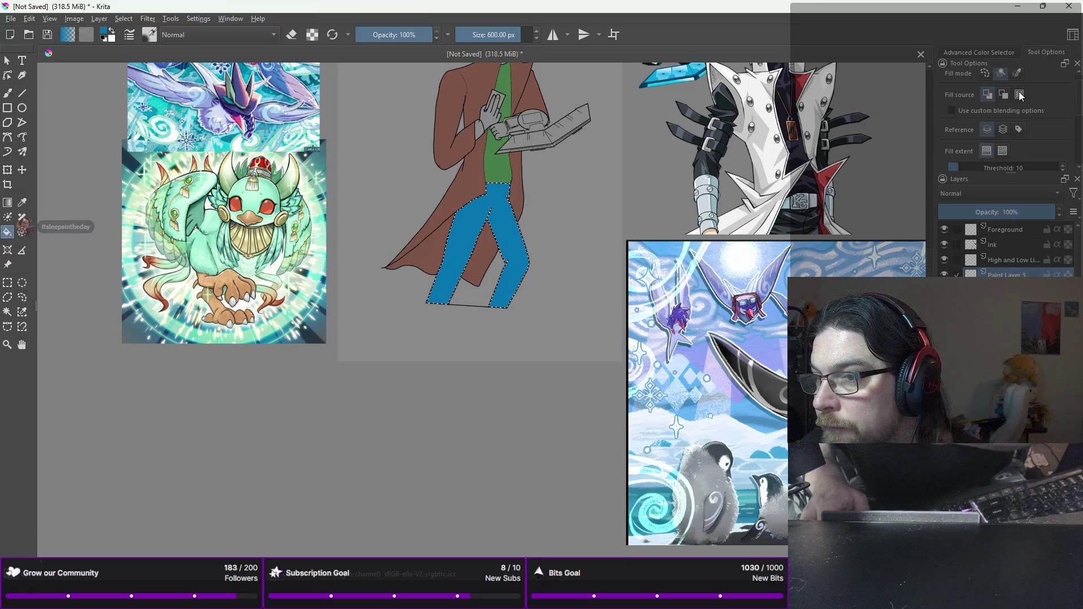
click(1020, 95)
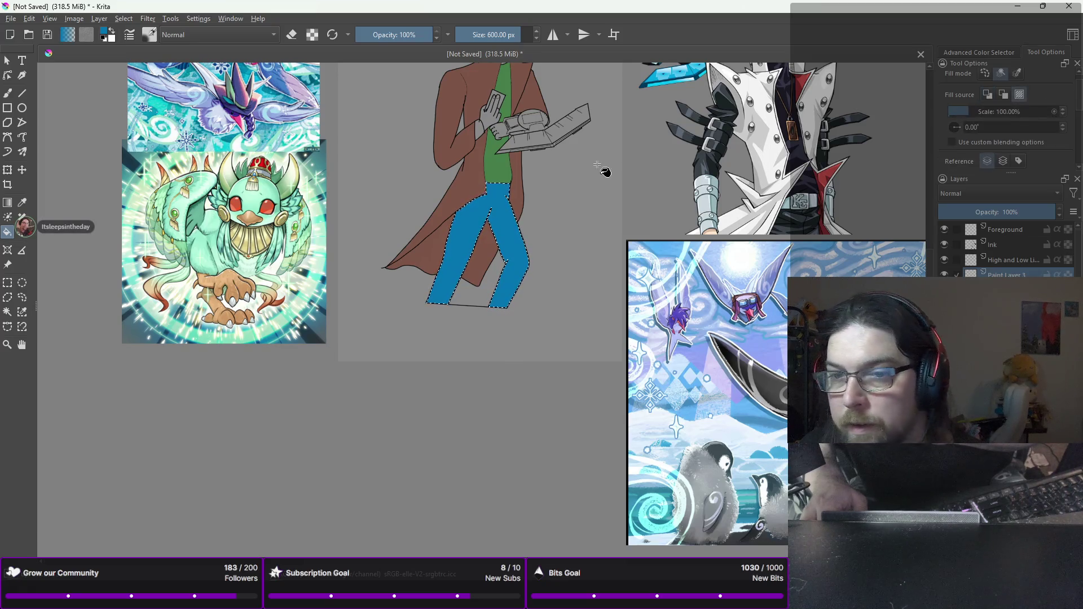
click(671, 244)
Step: Centre the legs in view and lower Paint Layer 3 opacity to 50%
scroll(684, 245, up, 2)
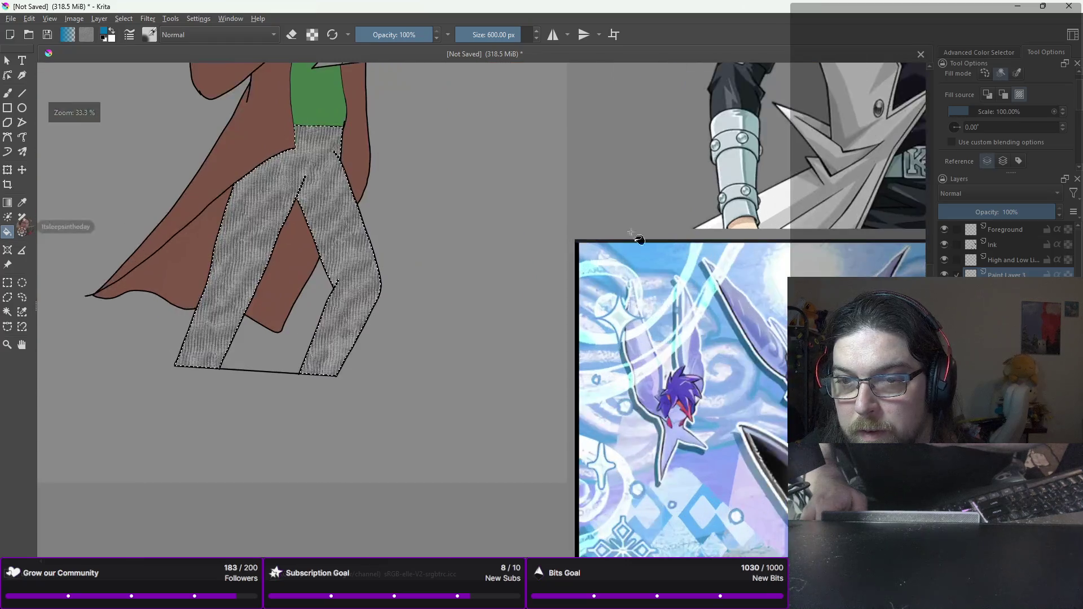
drag(499, 195, 693, 151)
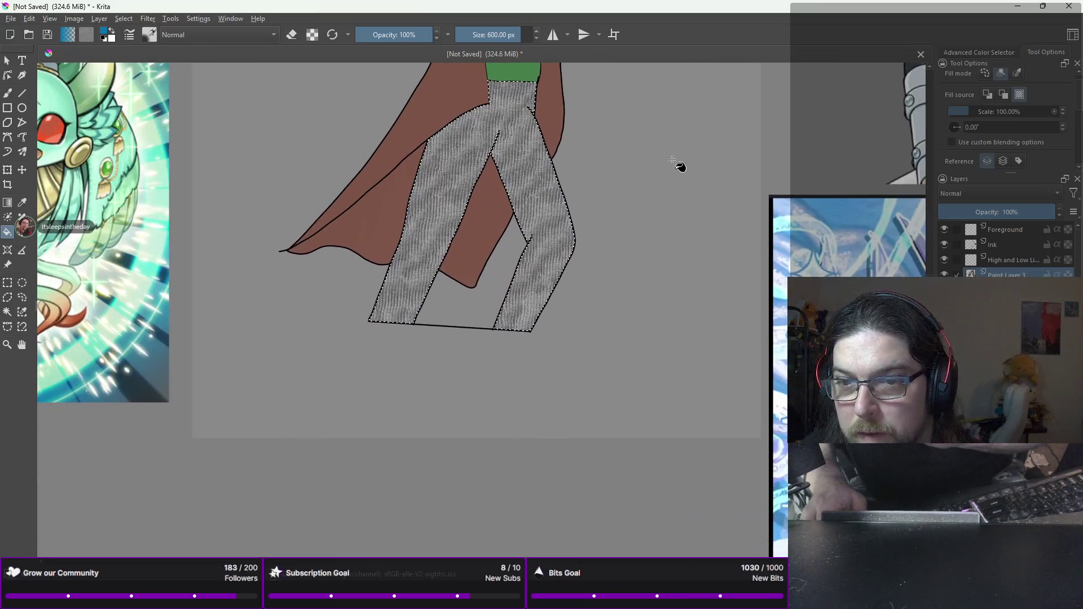
click(997, 213)
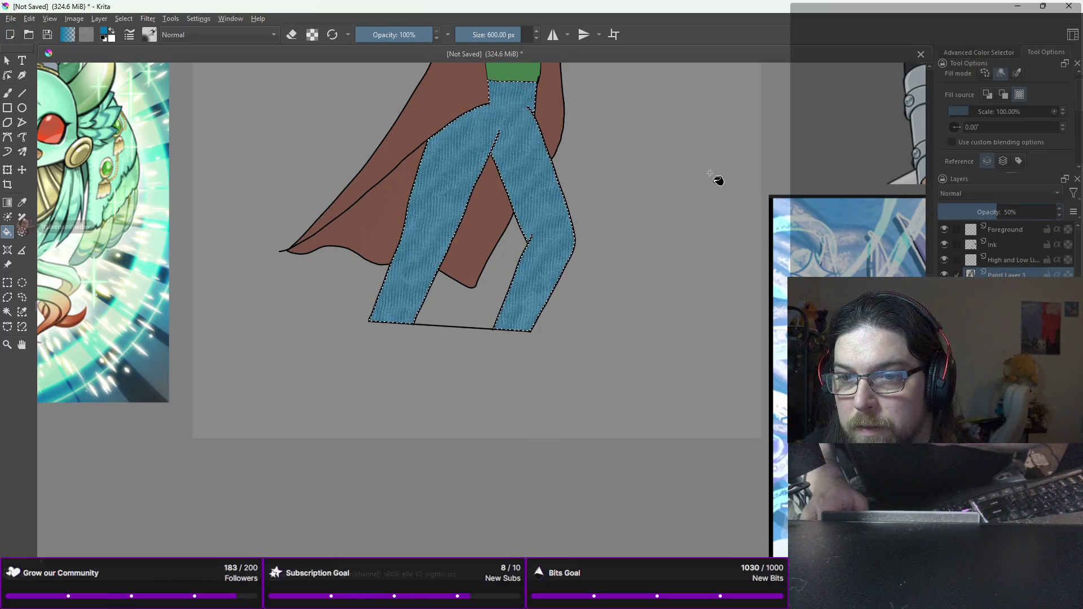
scroll(705, 271, down, 3)
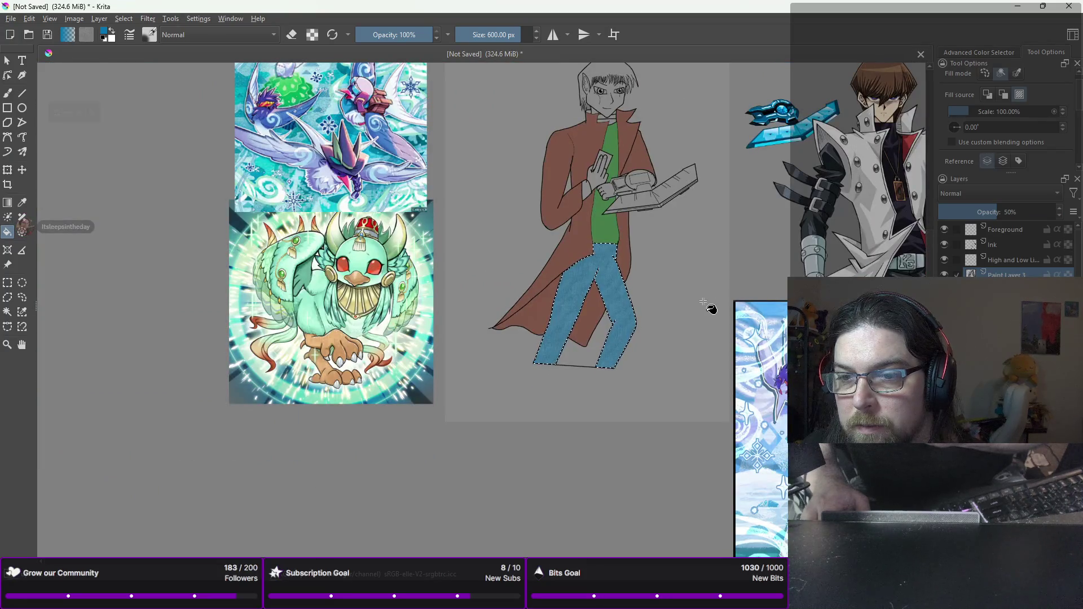
scroll(703, 304, up, 1)
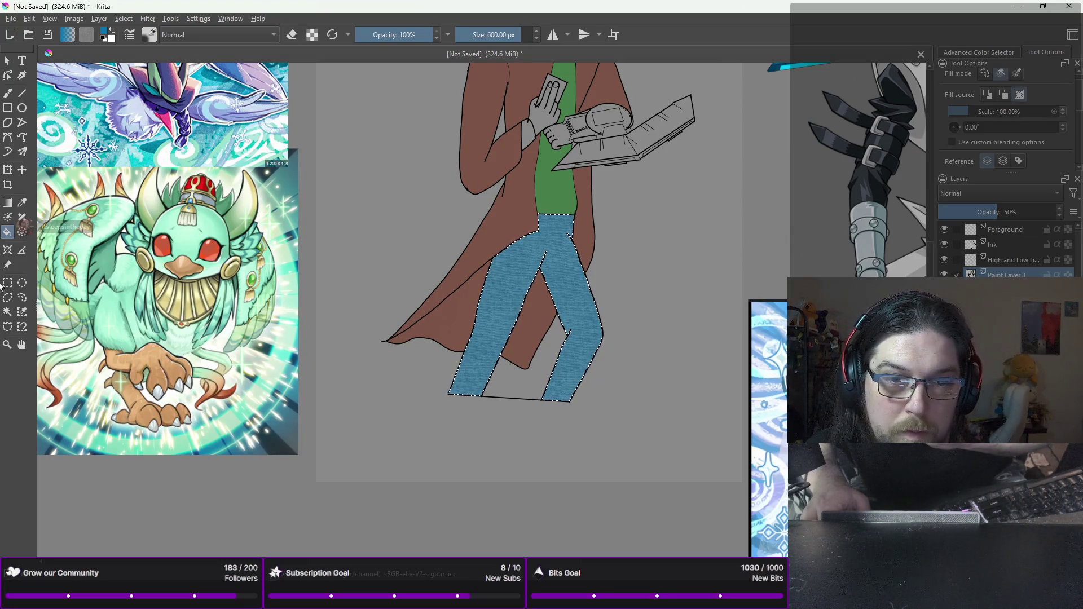
Step: Magic-wand select the coat areas on Ink and pattern-fill them on Paint Layer 3
click(13, 312)
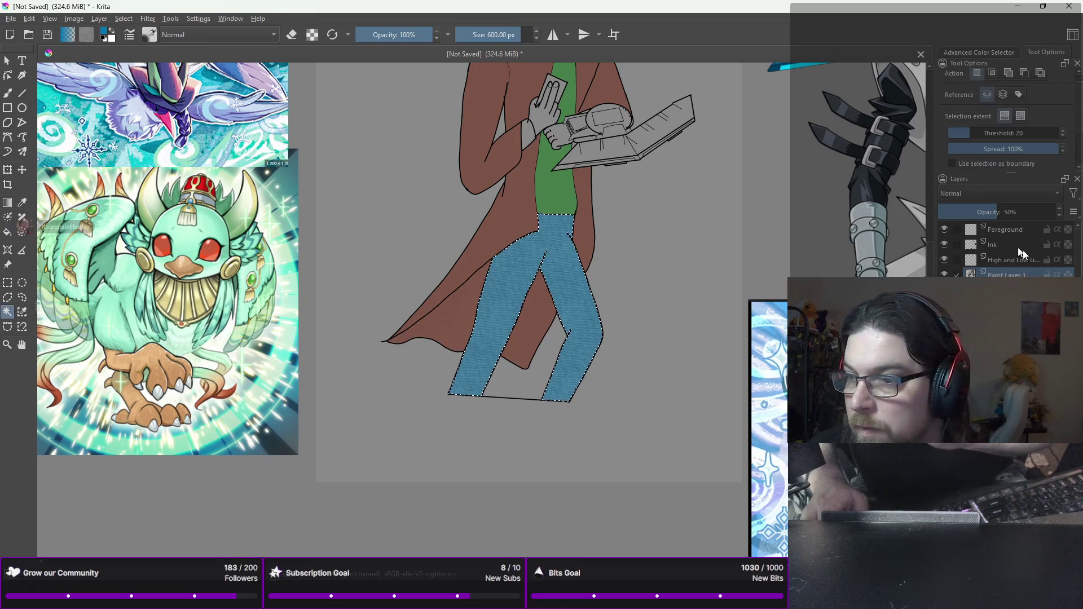
click(989, 245)
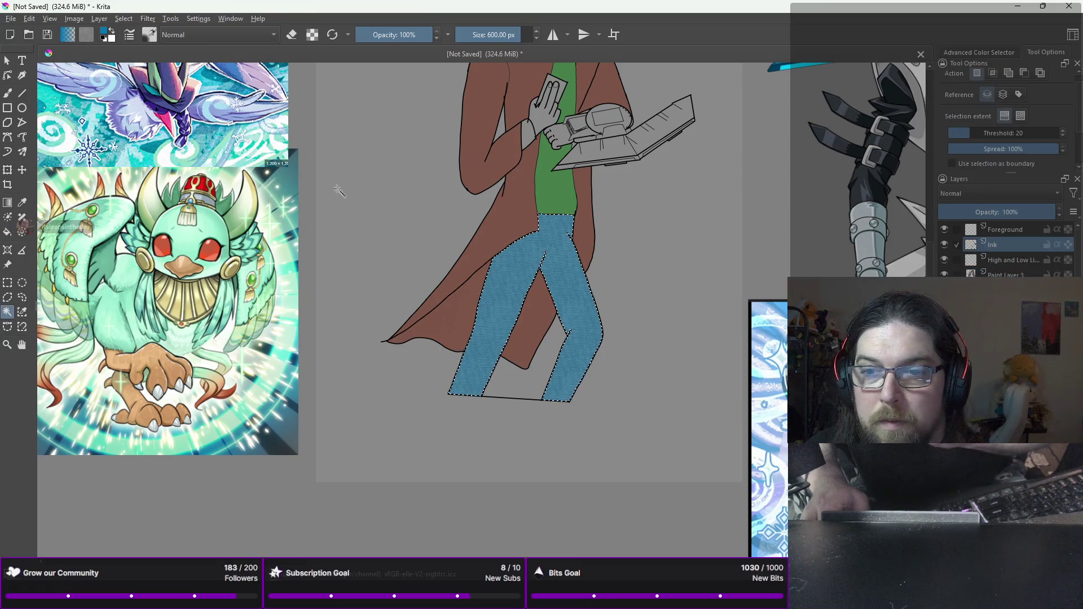
click(462, 106)
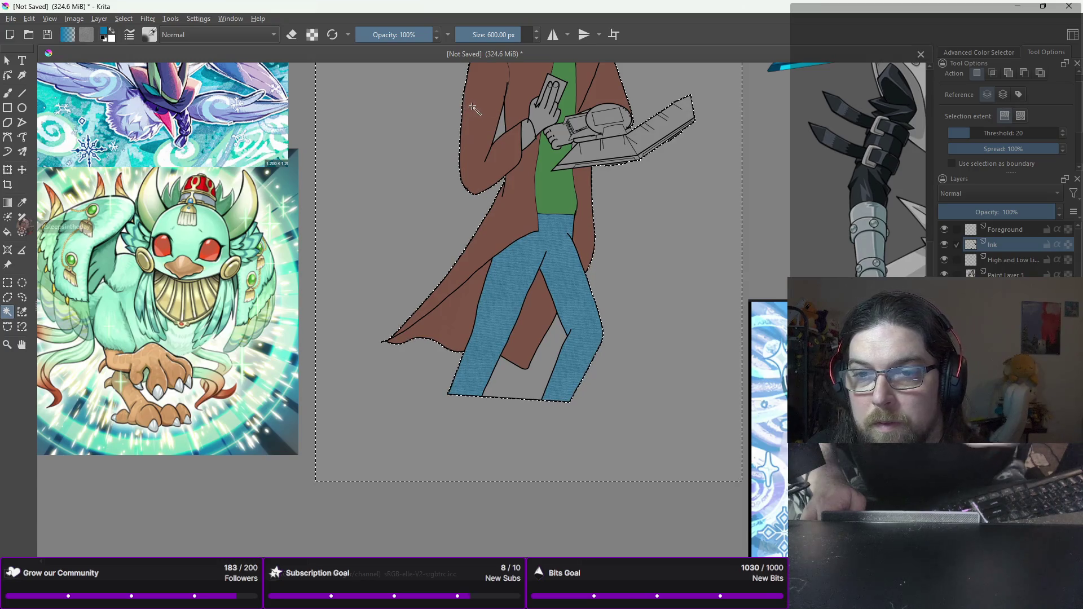
click(1007, 290)
click(479, 109)
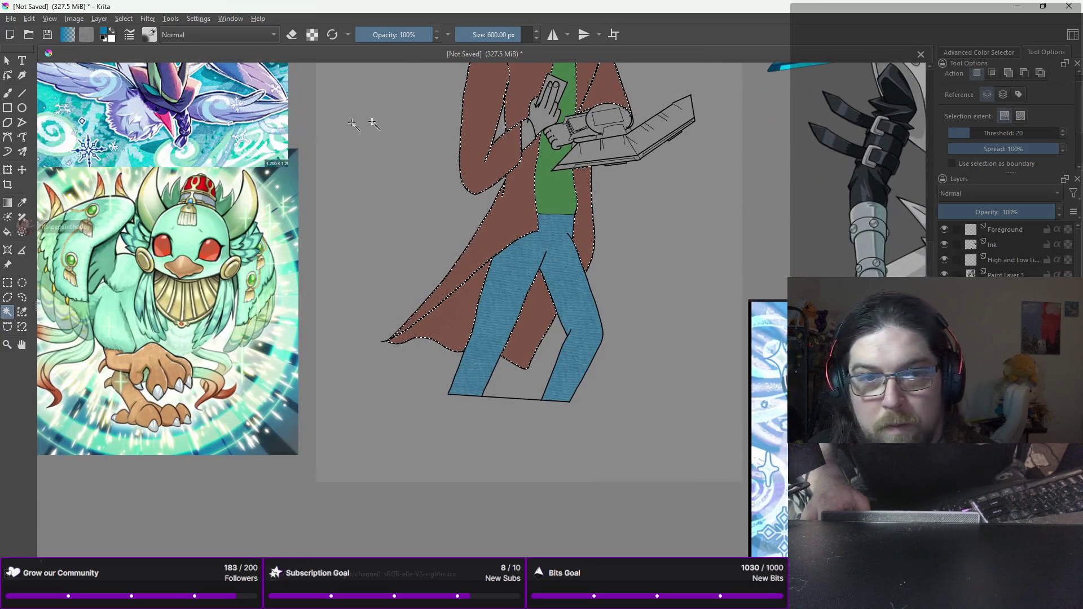
click(8, 232)
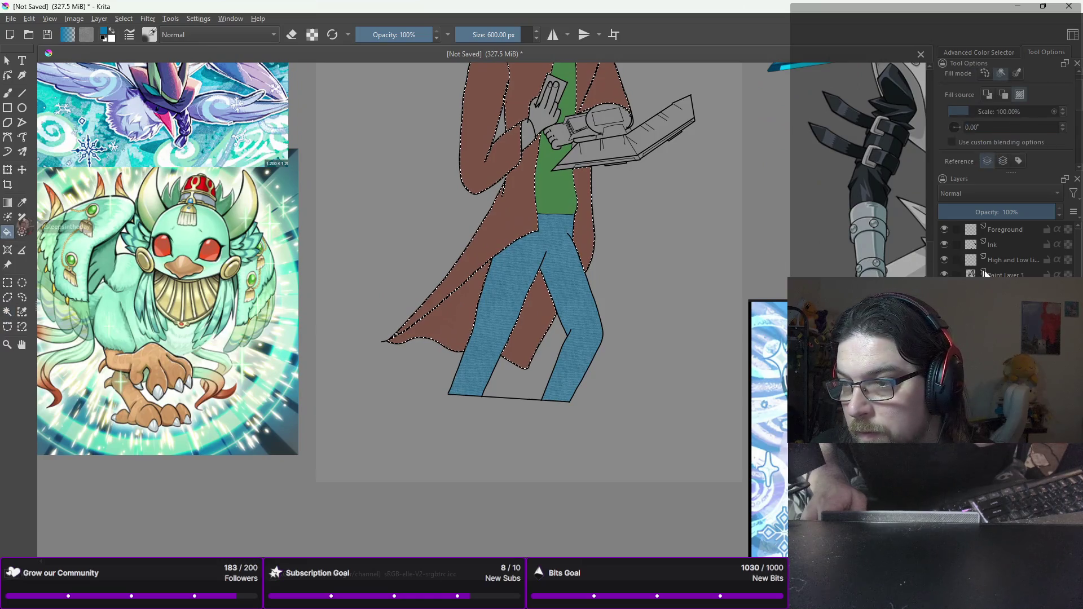
click(985, 274)
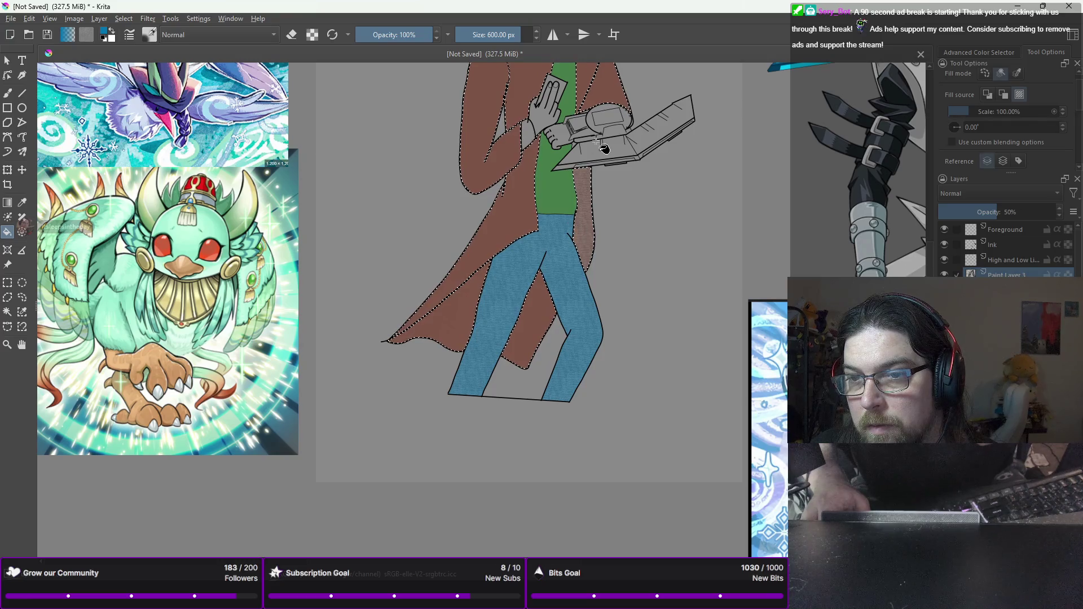
scroll(600, 147, up, 3)
Step: Magic-wand select the collar area on the Ink layer
click(7, 313)
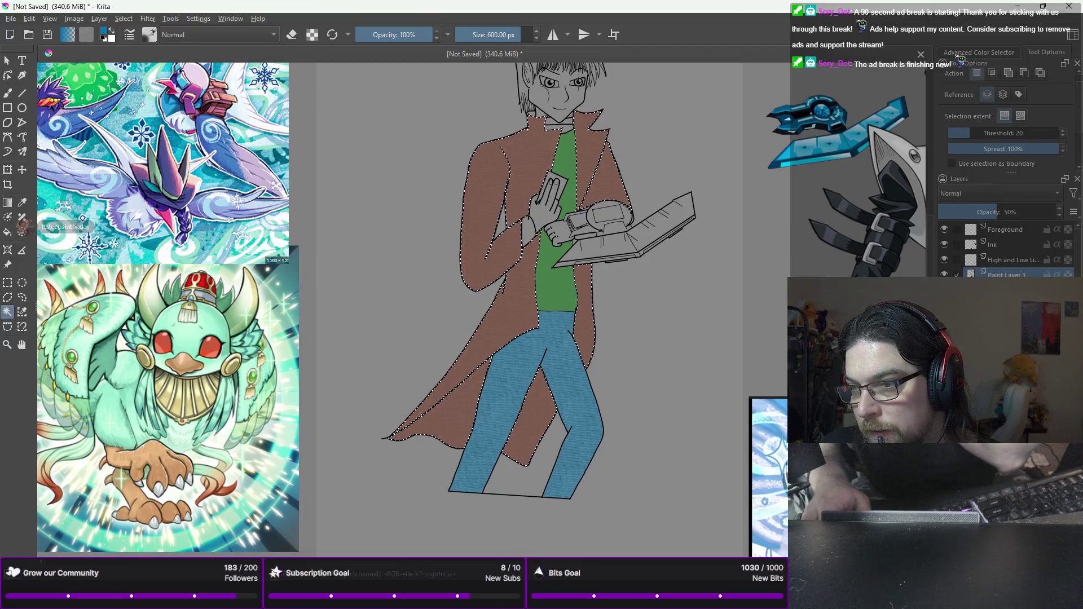
click(997, 246)
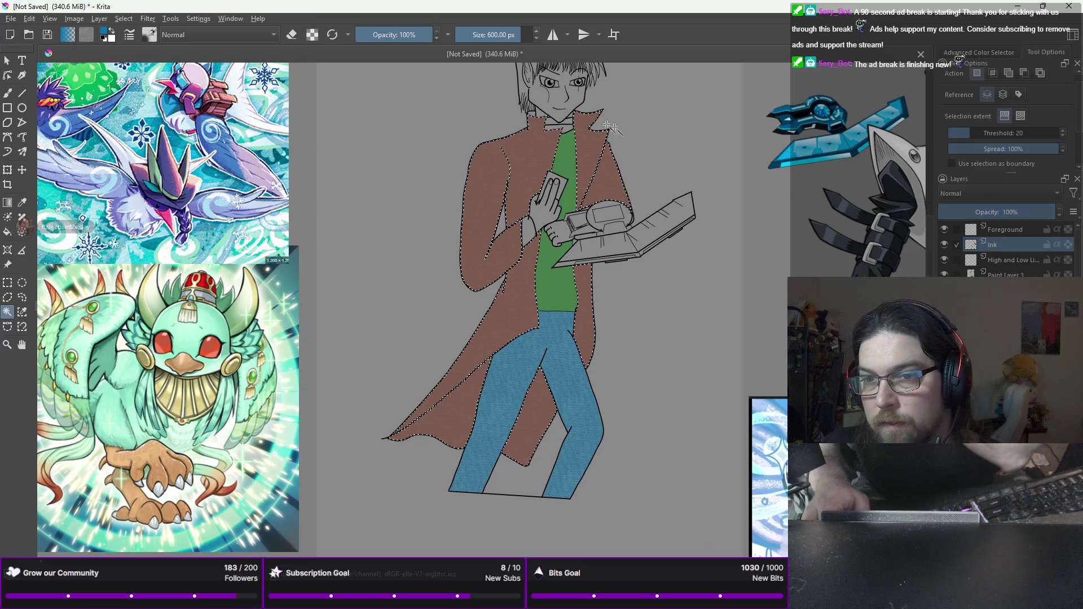
click(567, 123)
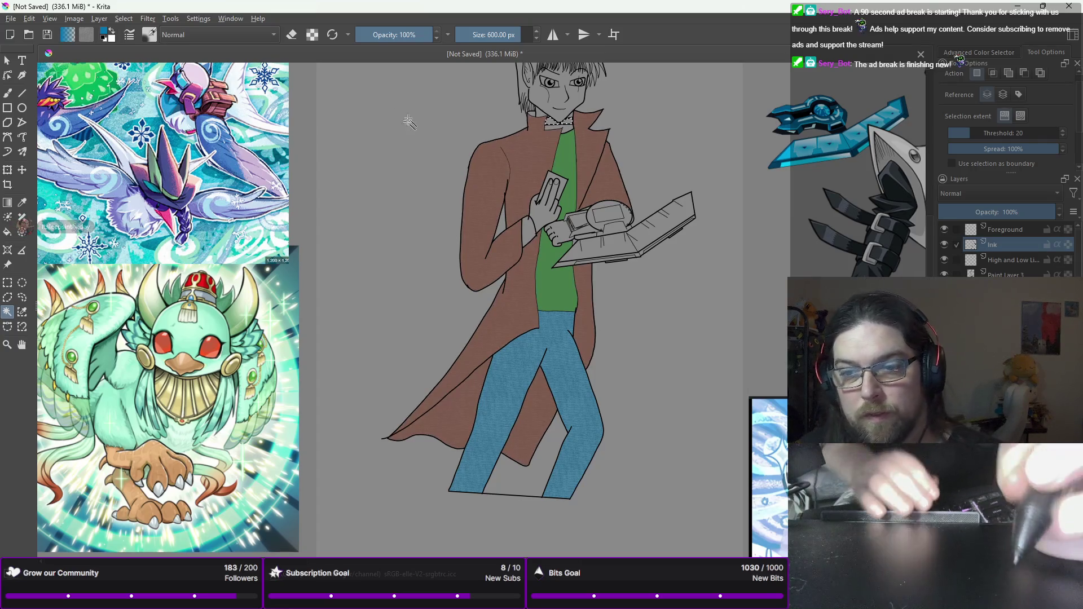
Step: Pick a dark colour for the collar from the quick palette
key(b)
right_click(505, 181)
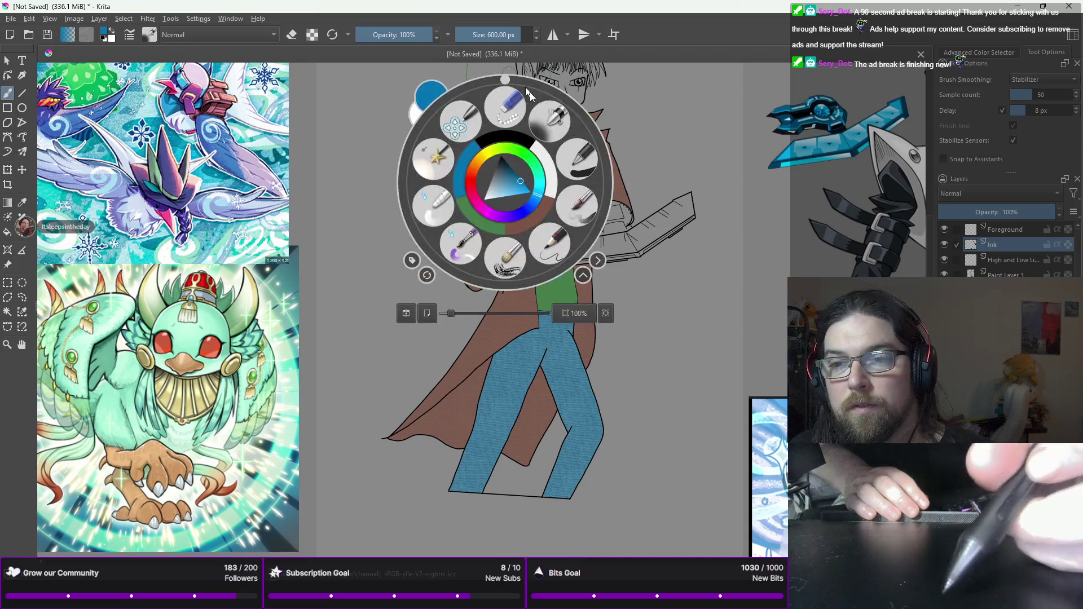
click(504, 137)
right_click(507, 141)
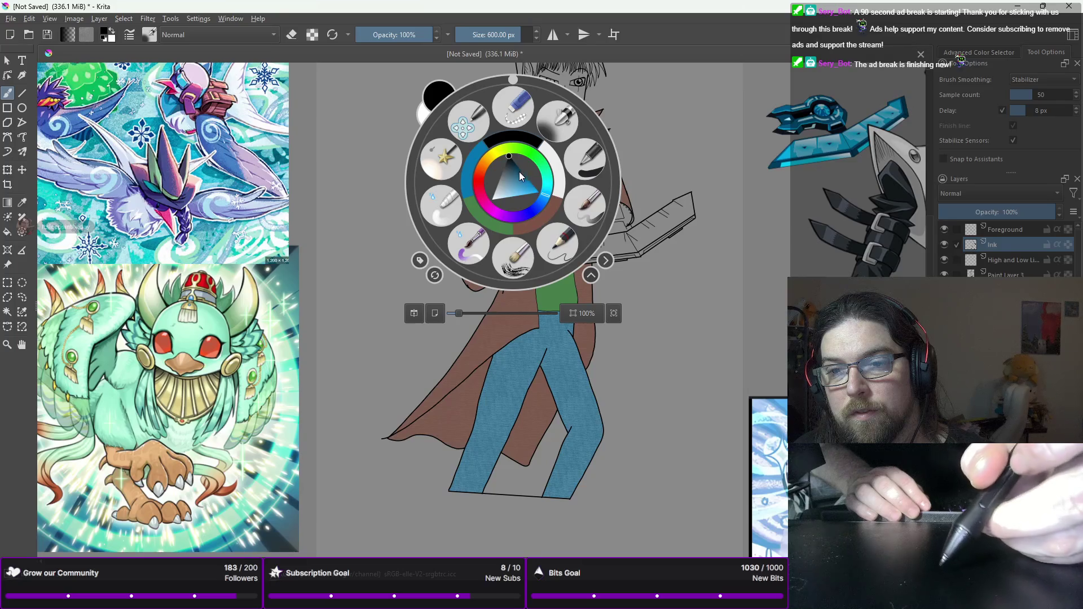
click(502, 151)
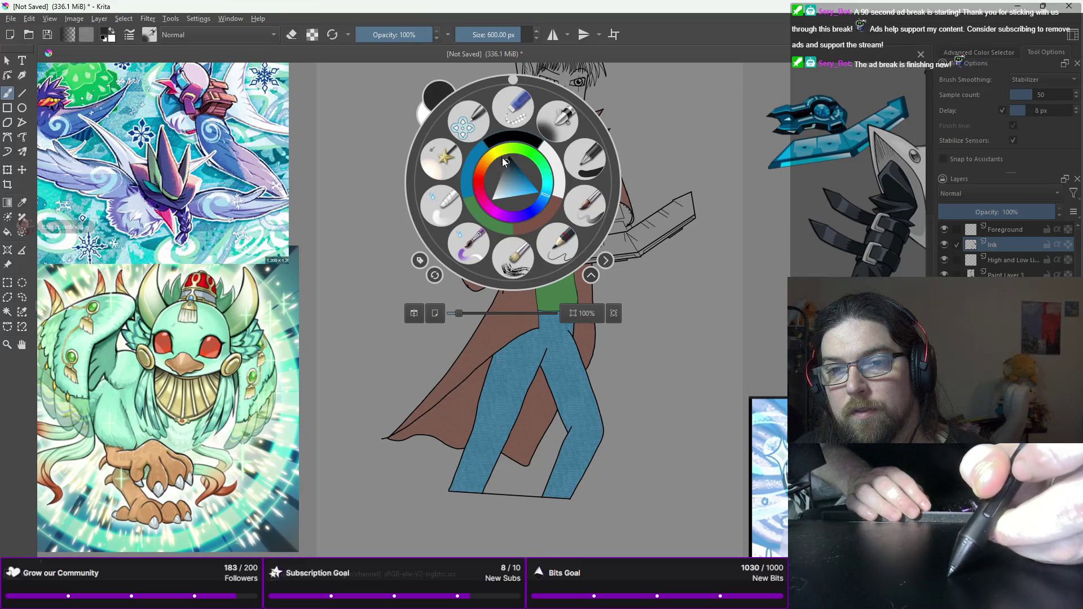
click(501, 151)
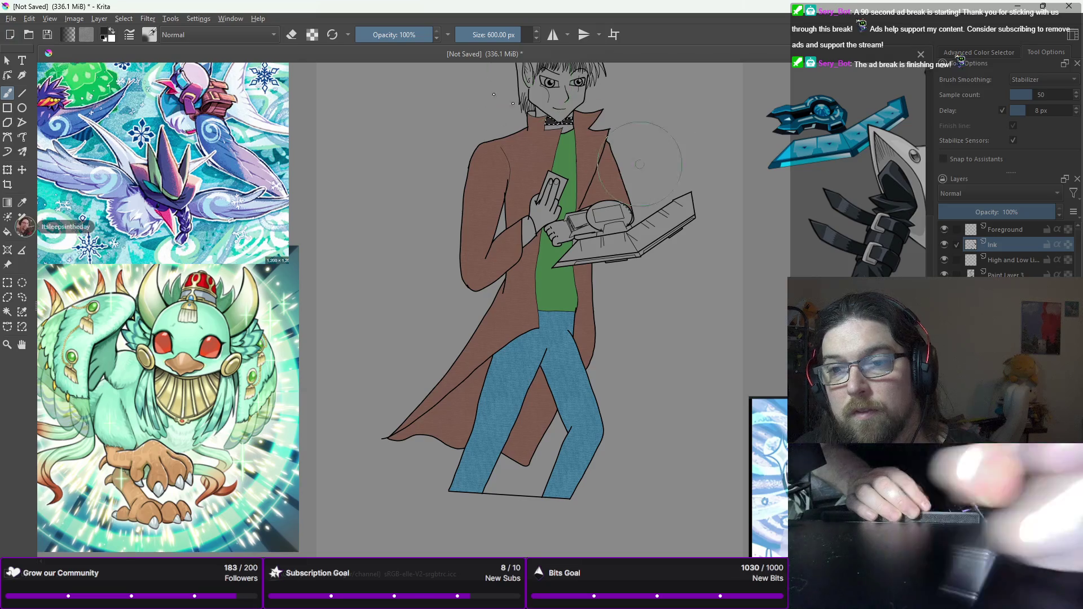
scroll(561, 145, up, 5)
scroll(528, 73, up, 3)
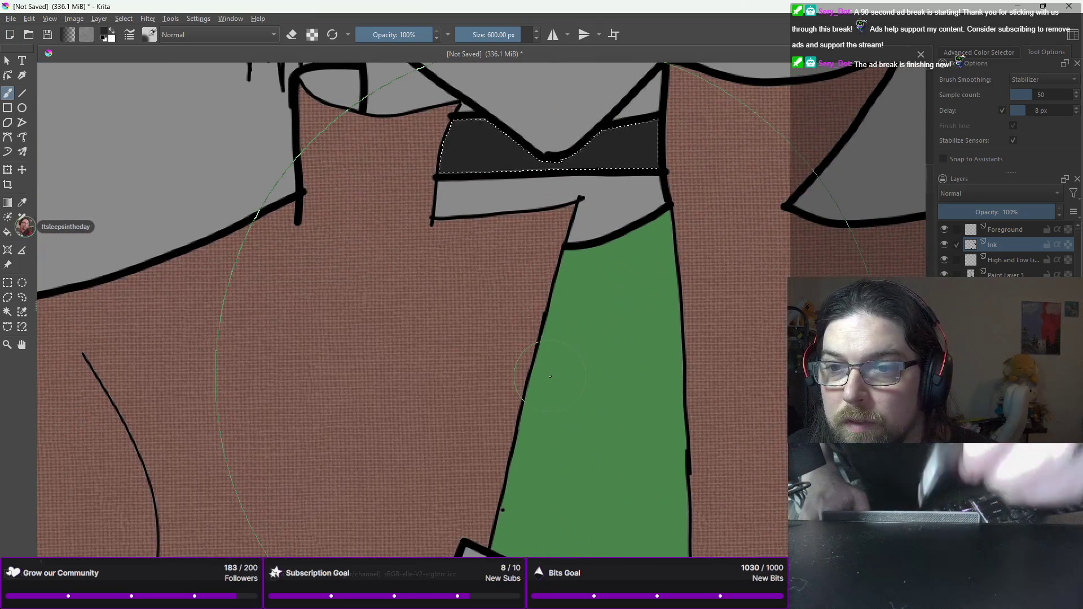
scroll(564, 257, down, 5)
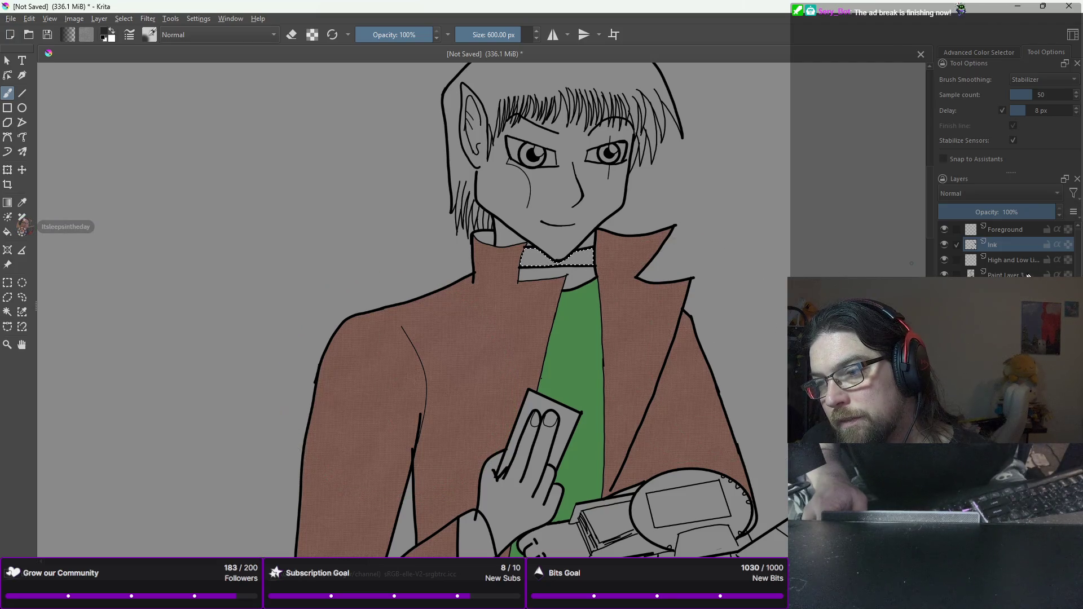
Step: On Ink, select the collar band below the chin, fill it black, and deselect
click(1004, 290)
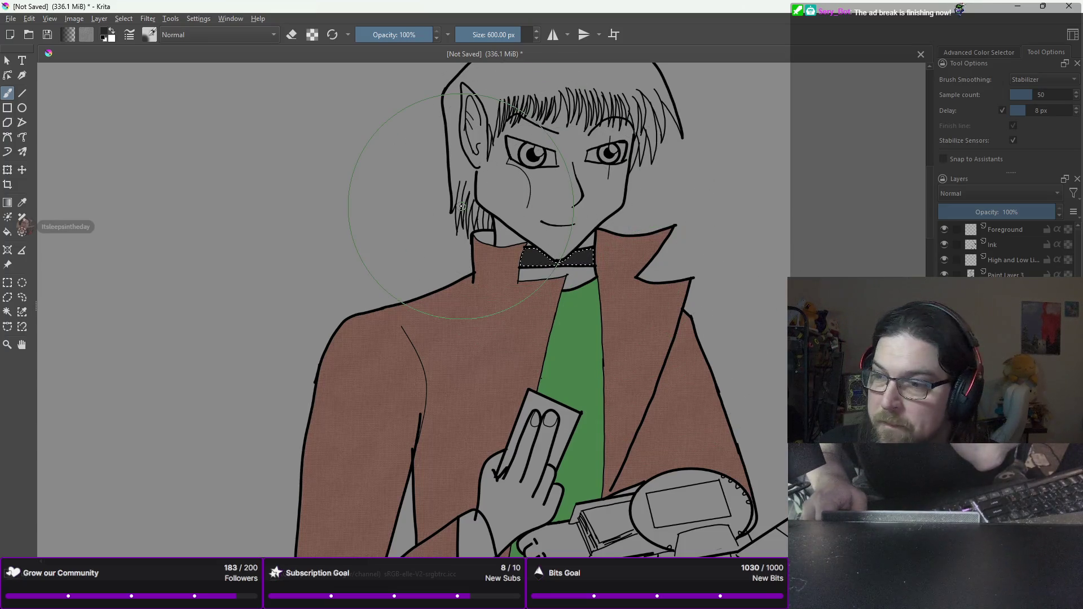
click(994, 241)
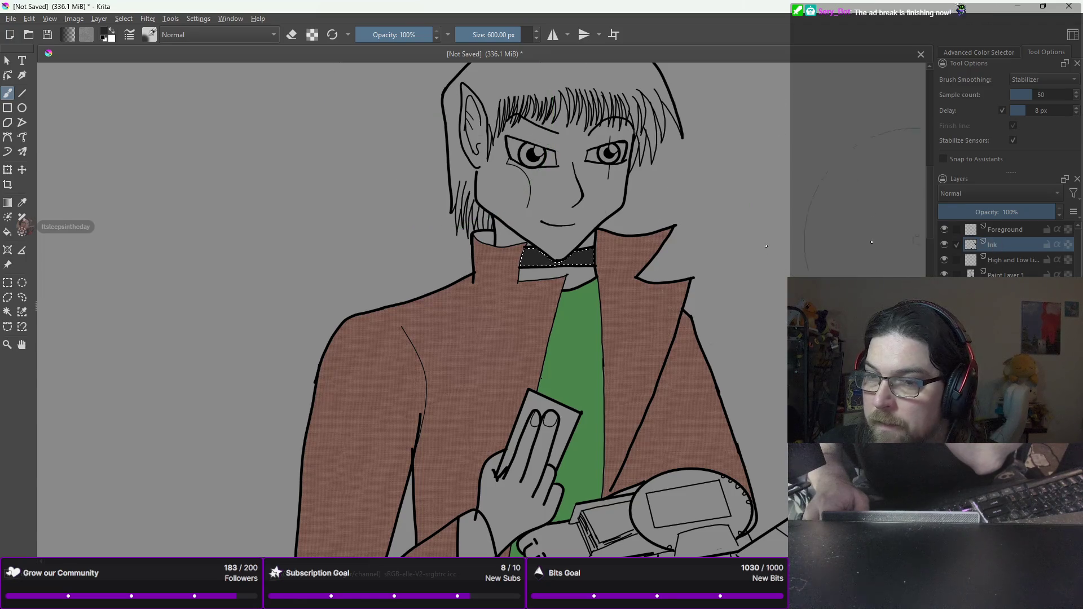
click(8, 311)
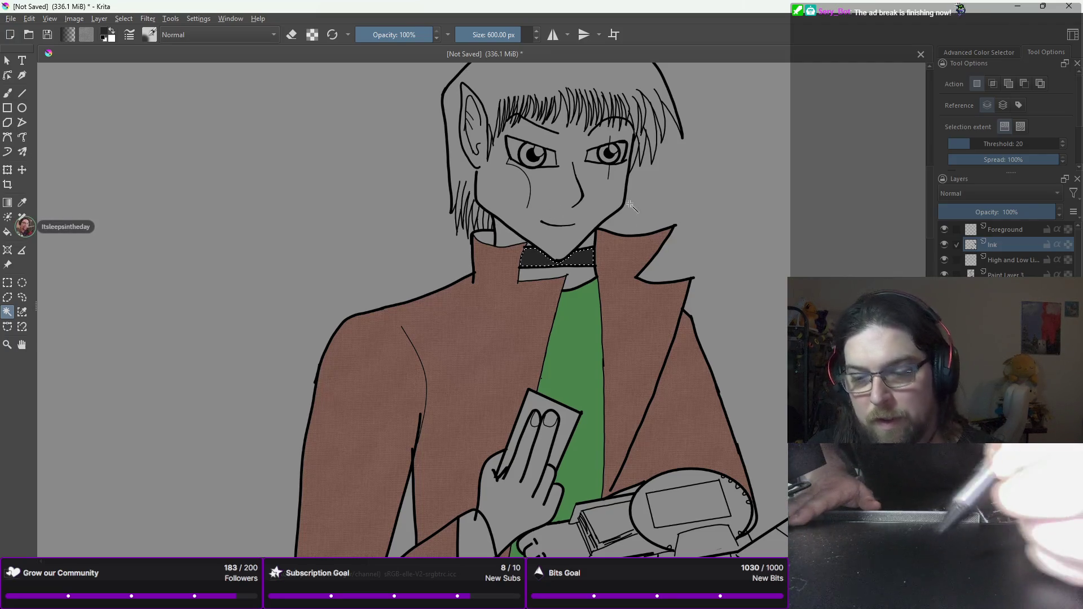
click(559, 255)
key(shift+BackSpace)
key(ctrl+shift+a)
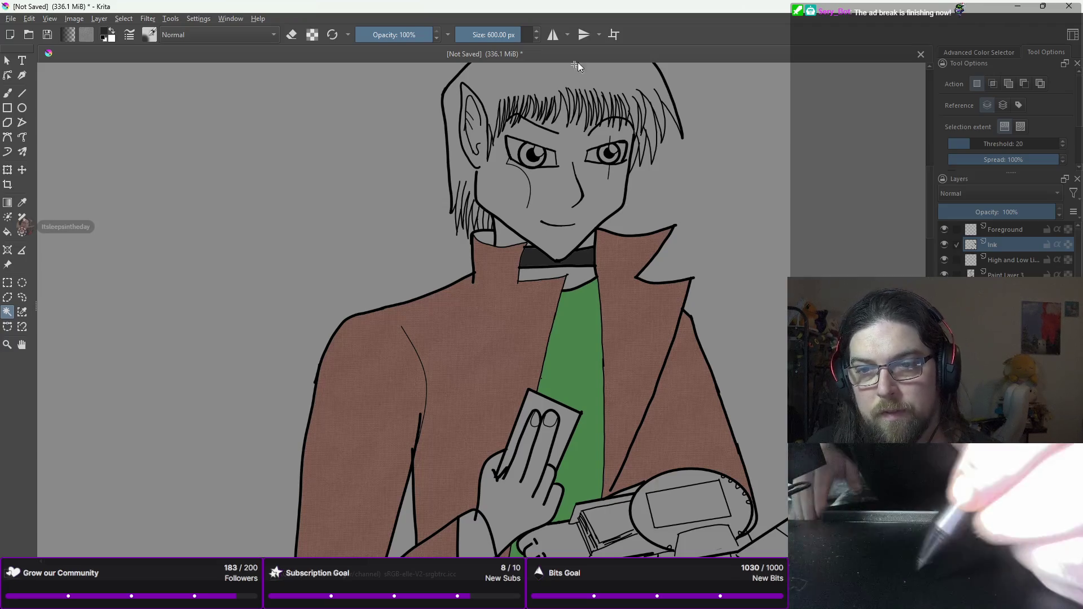
Step: Choose the 6 px inking brush and add a stroke below the ear on the jaw line
key(b)
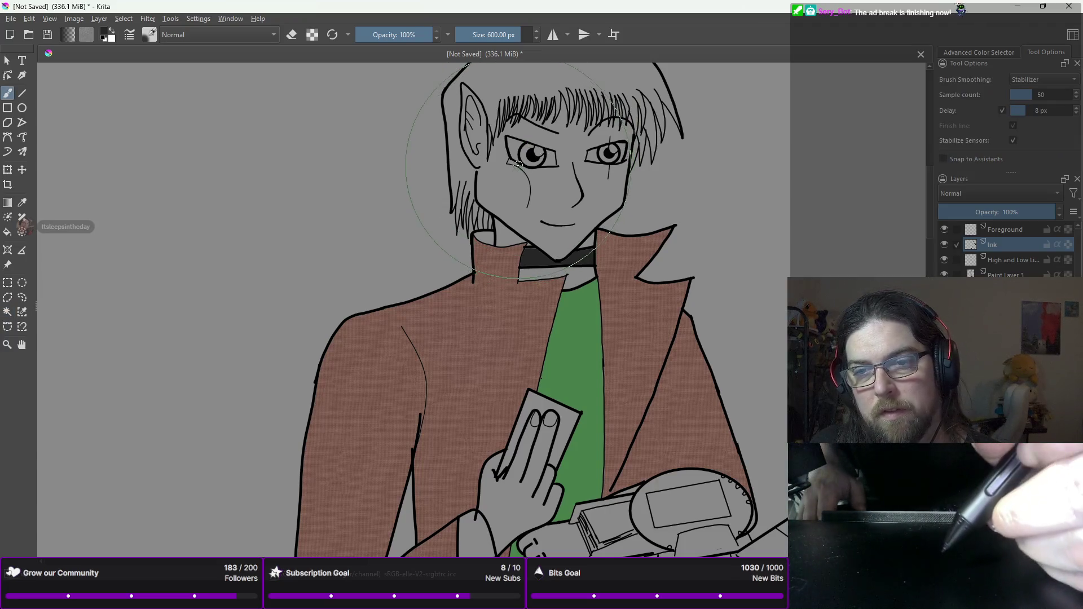
right_click(512, 176)
click(575, 174)
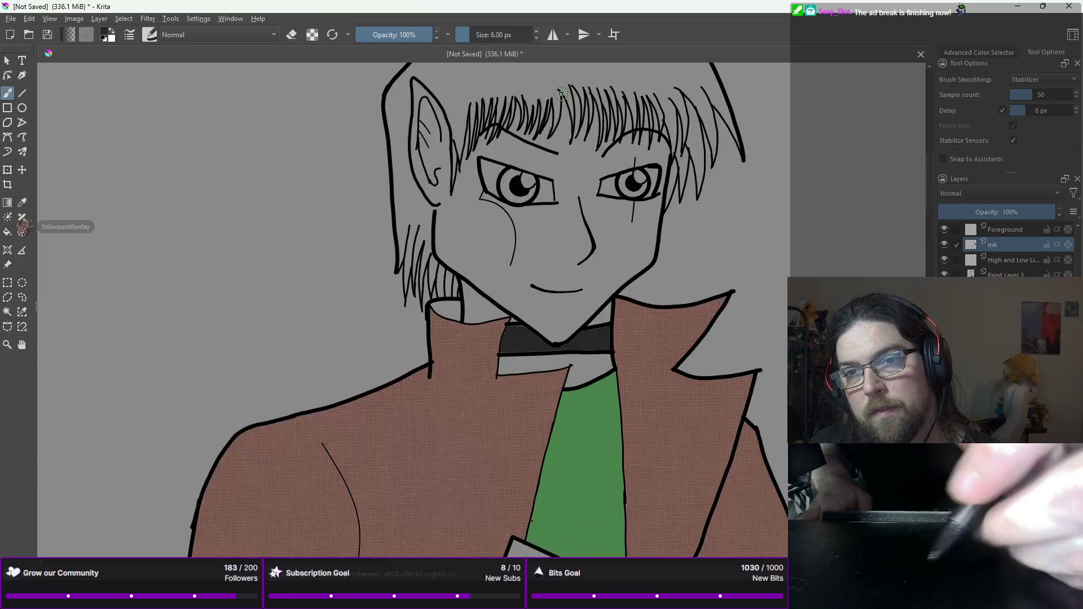
scroll(523, 121, up, 3)
drag(381, 276, 383, 277)
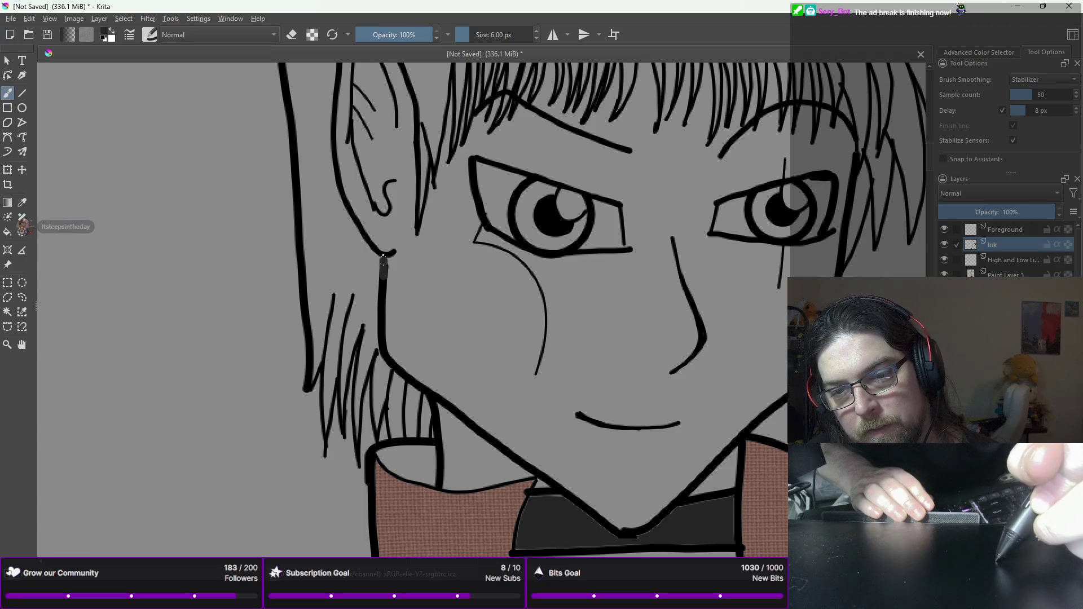
Step: Extend the left jaw ink line upward to join the ear
right_click(492, 211)
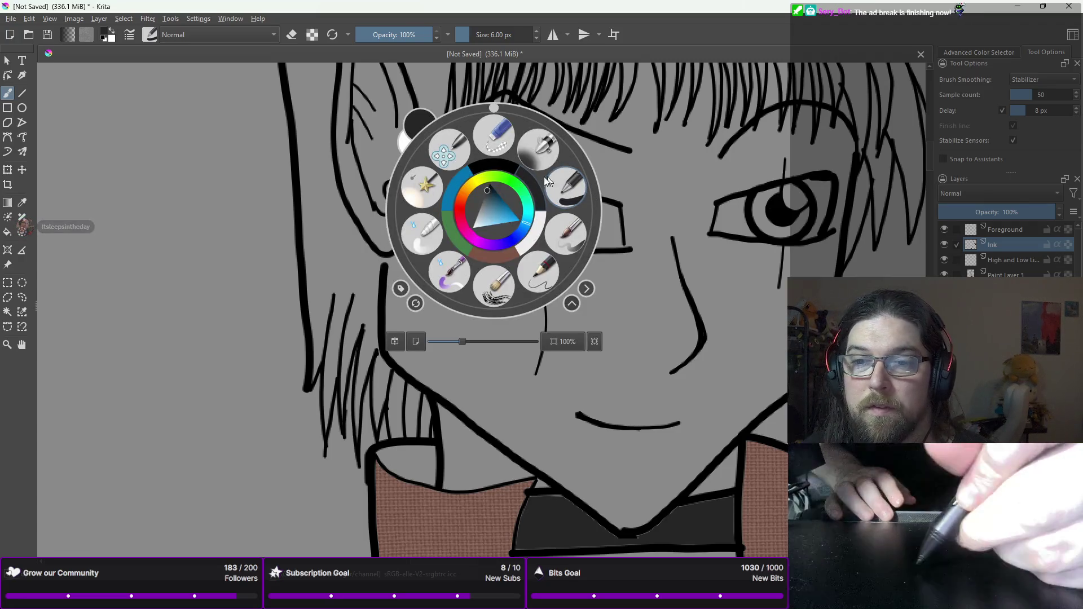
click(381, 286)
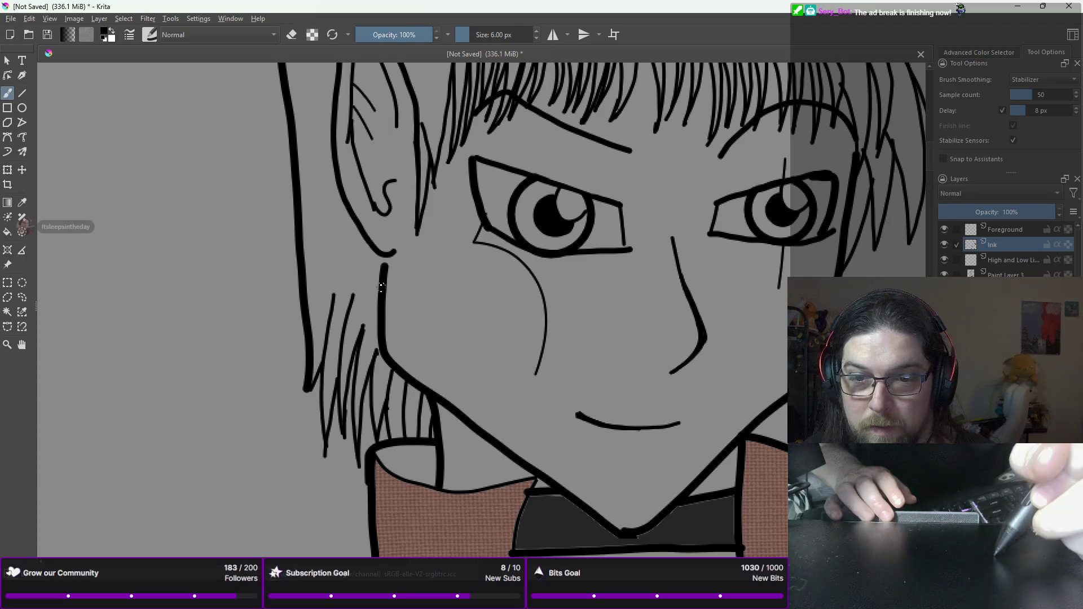
drag(384, 272, 384, 259)
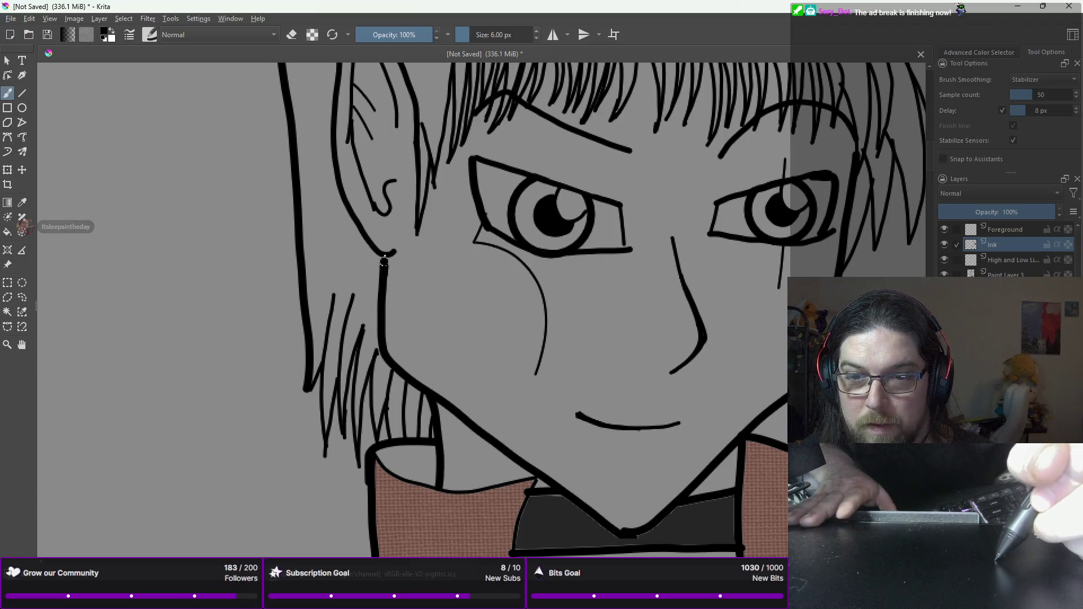
Step: Reduce the inking brush to 2 px and bring the ear and hairline into view
click(536, 38)
click(537, 38)
click(536, 38)
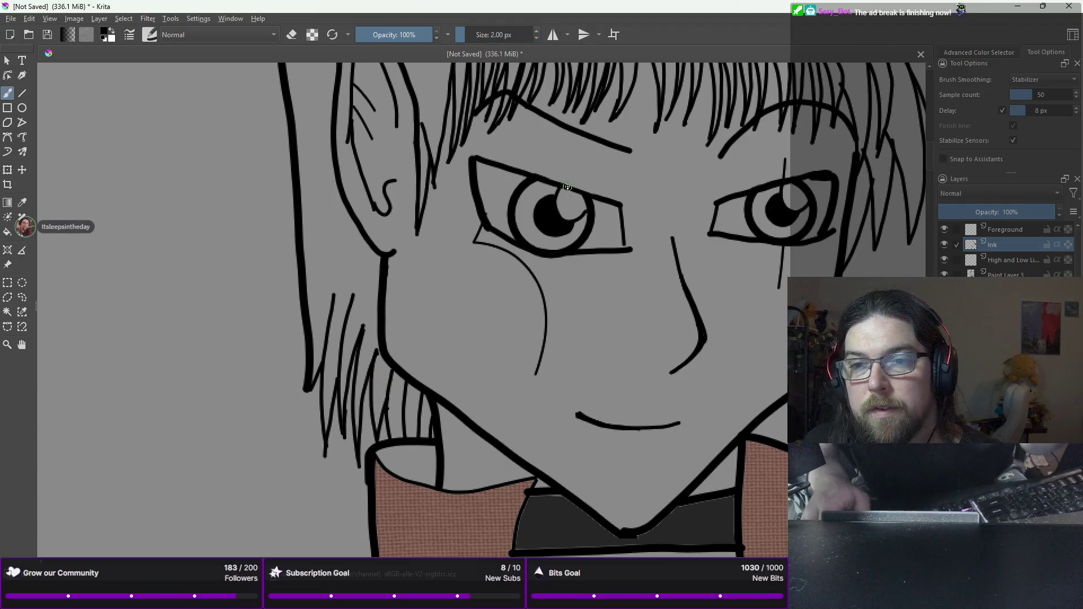
drag(567, 186, 533, 344)
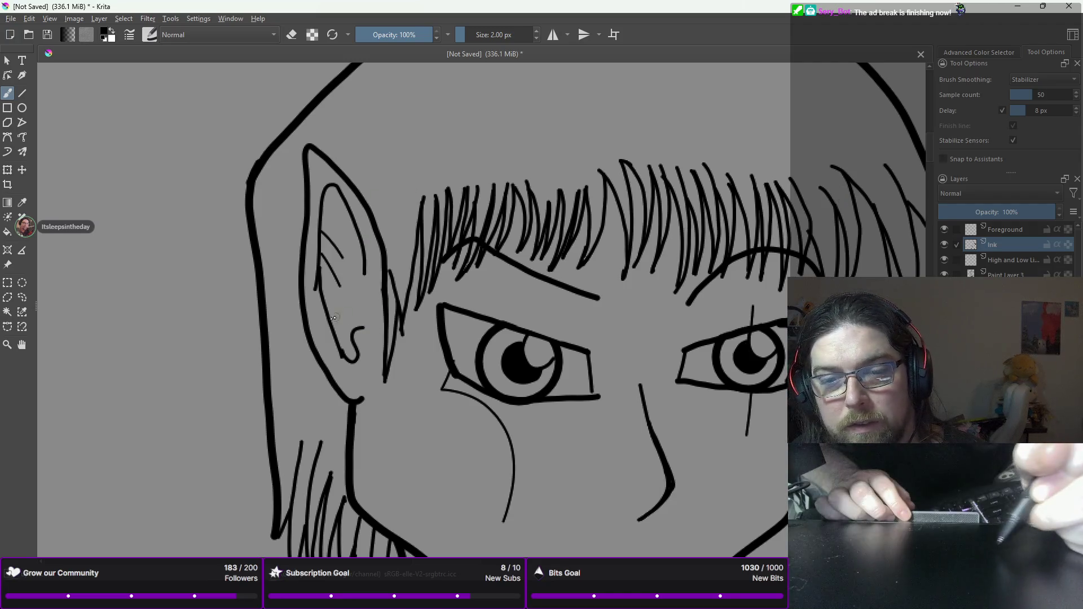
scroll(326, 345, down, 5)
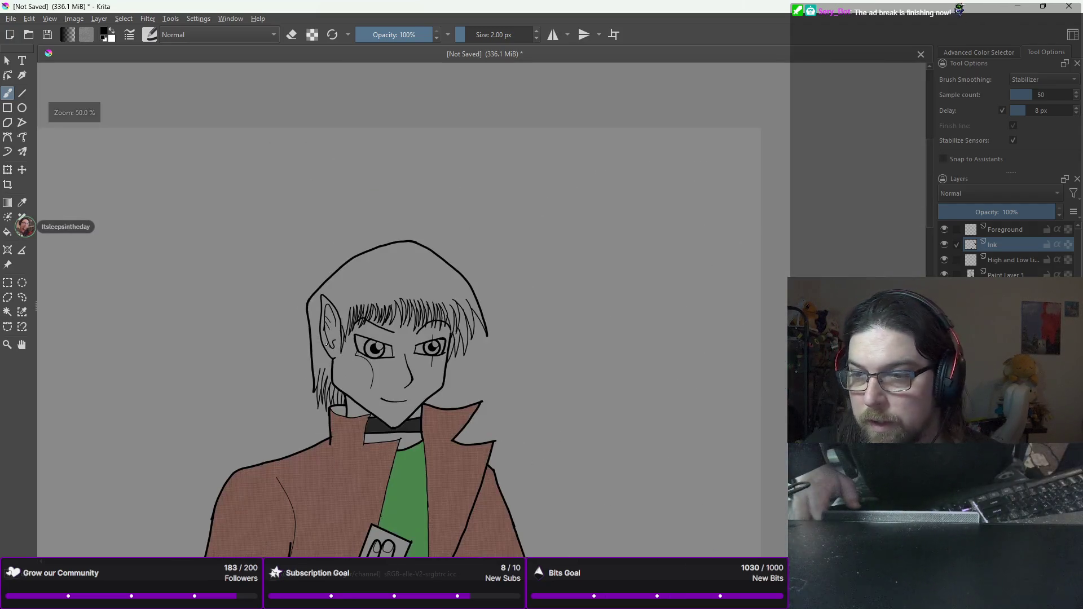
Step: Contiguous-select the face area and add the neck to the selection
scroll(326, 344, up, 5)
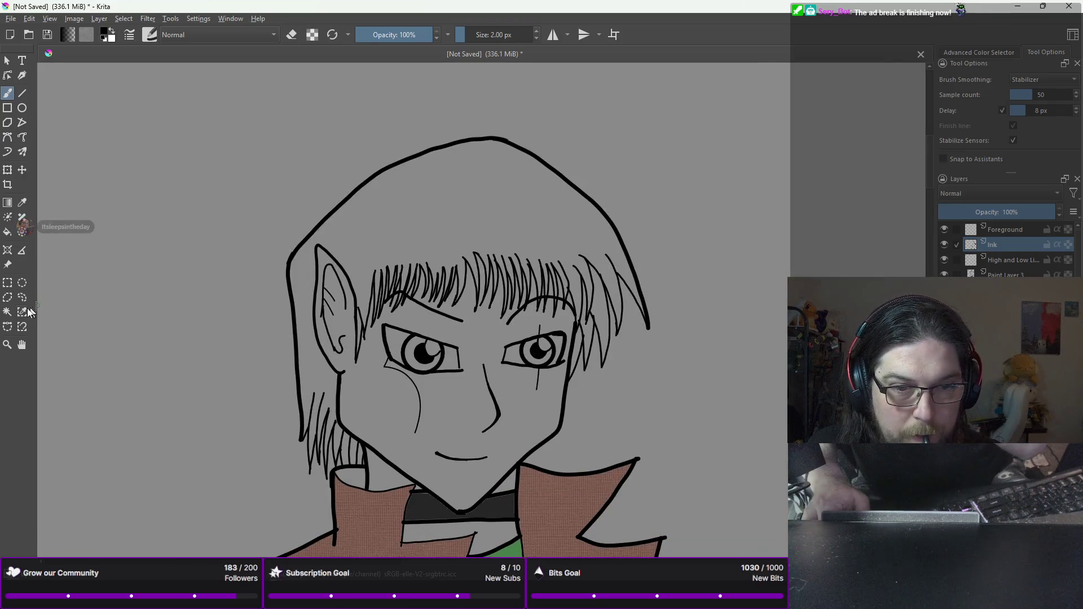
click(7, 313)
click(372, 385)
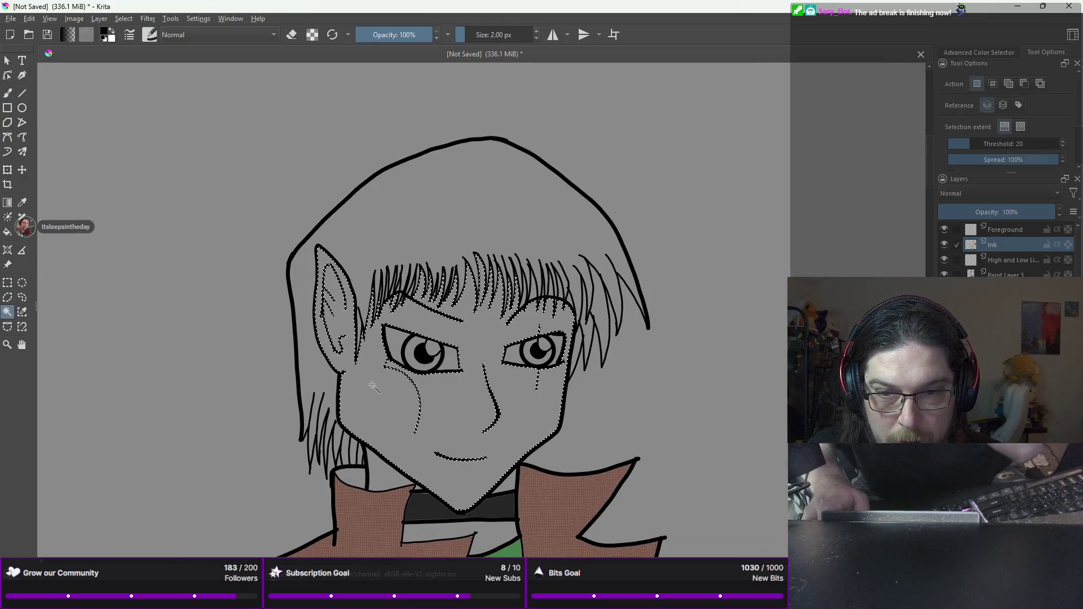
scroll(375, 382, down, 3)
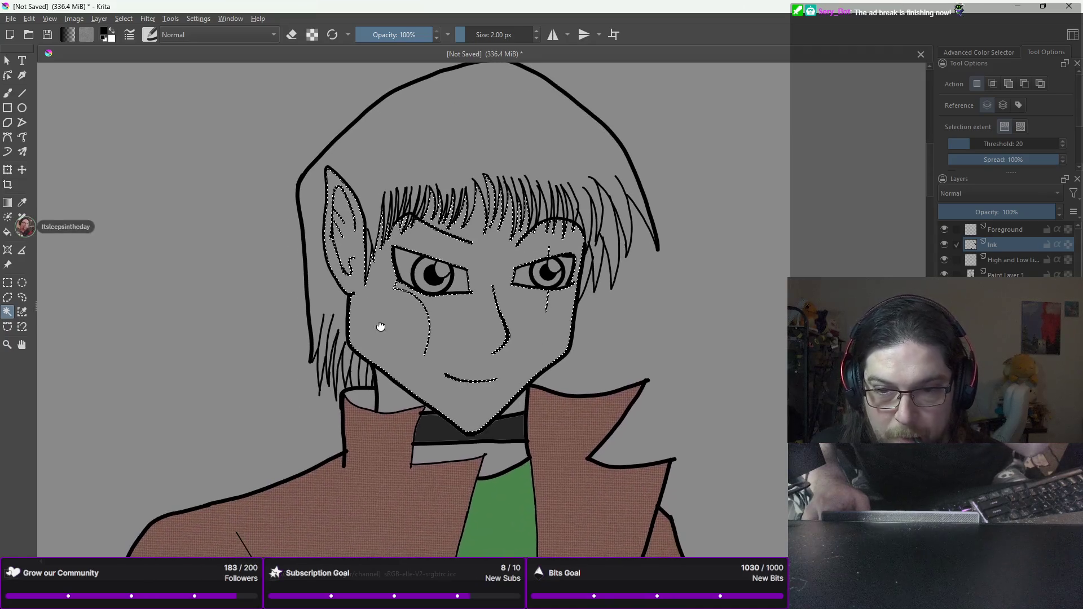
shift+click(397, 398)
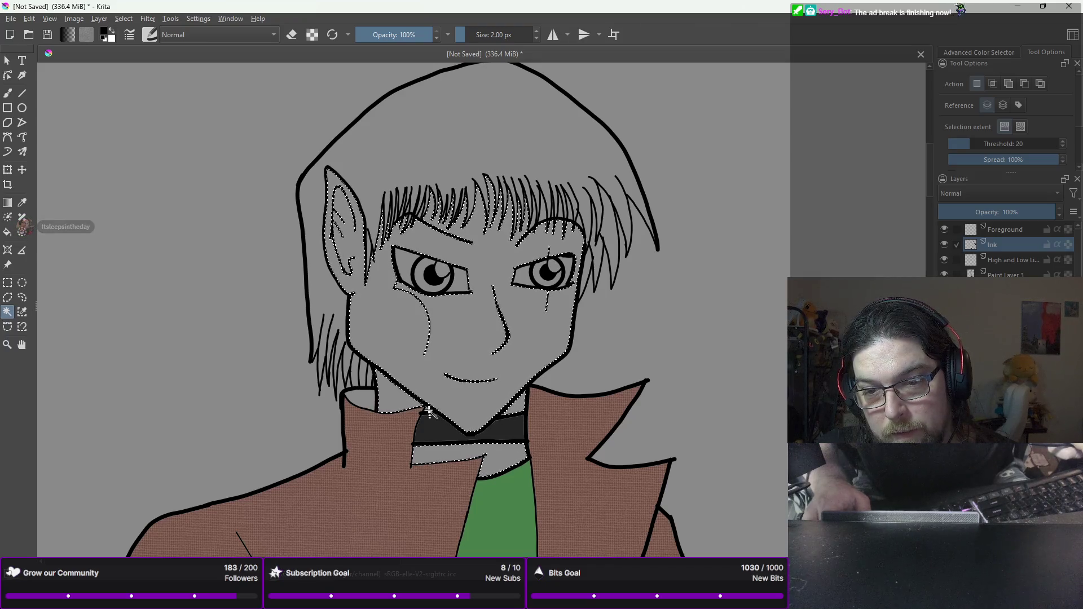
Step: Zoom in and select the black ink strokes of the letter instead of its grey surround
scroll(428, 407, up, 3)
scroll(428, 407, down, 1)
scroll(420, 476, down, 2)
scroll(510, 361, down, 2)
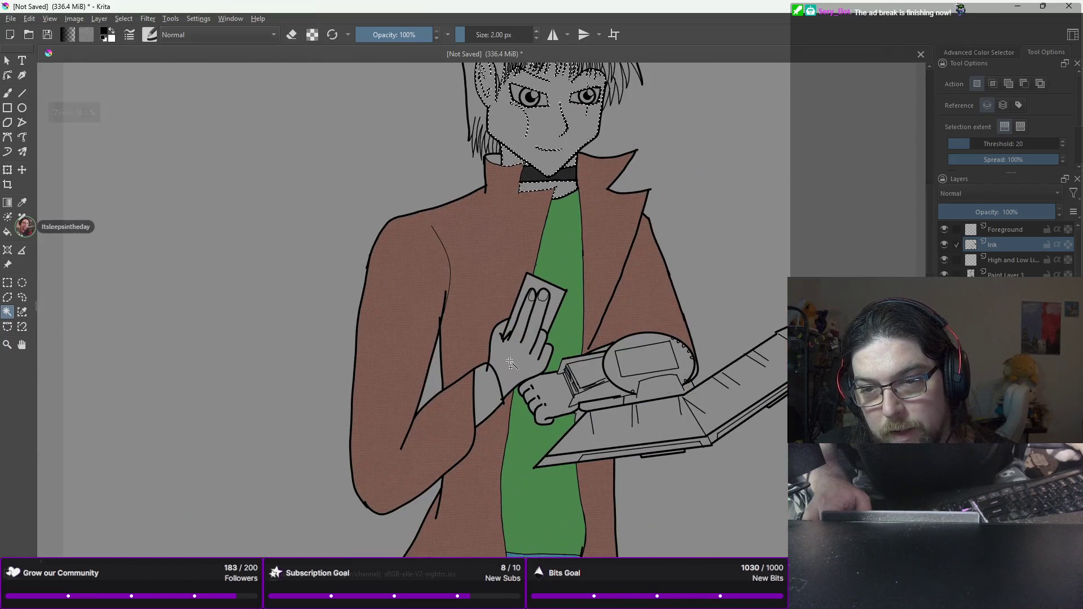
scroll(510, 361, up, 2)
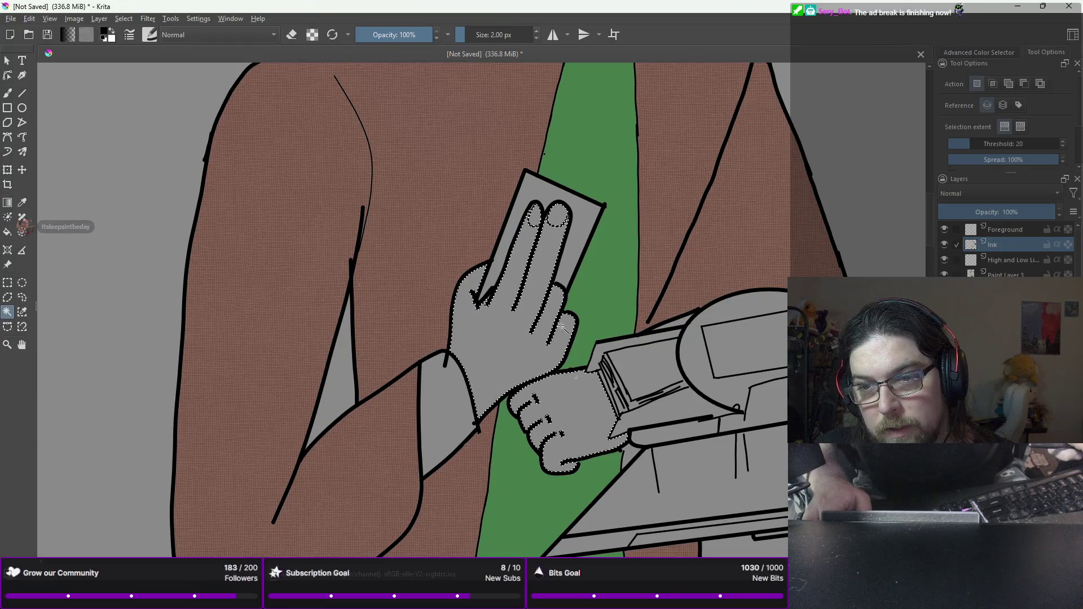
scroll(533, 279, up, 6)
scroll(534, 279, down, 5)
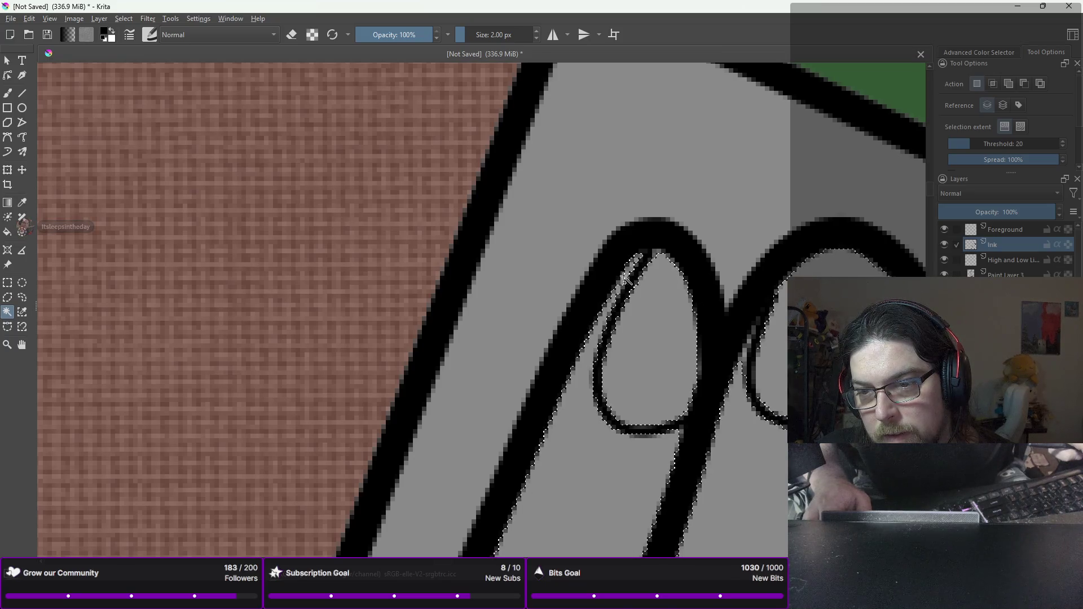
click(727, 262)
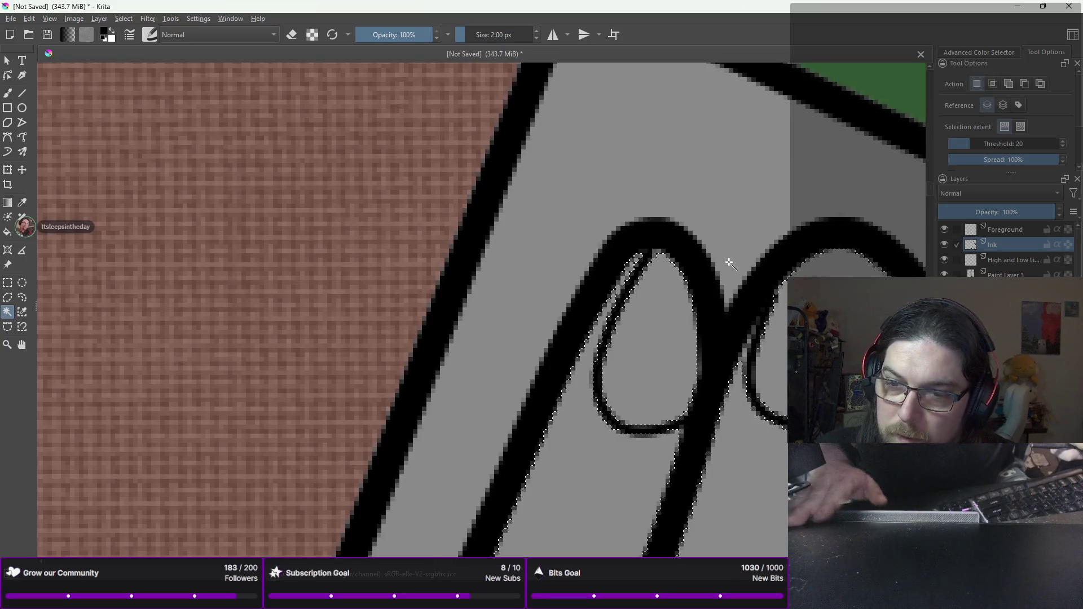
click(615, 298)
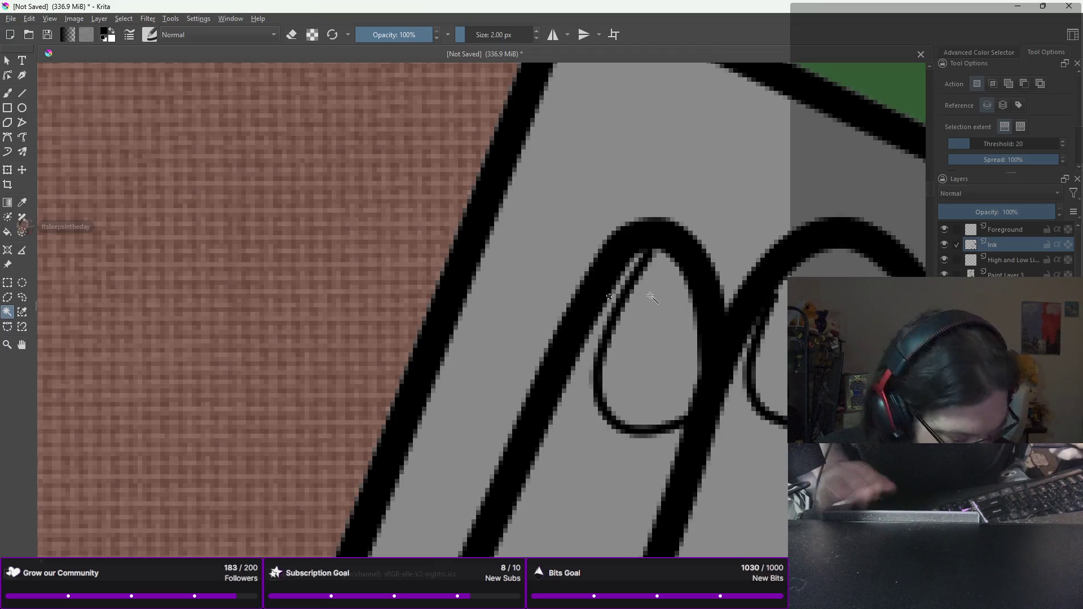
click(628, 285)
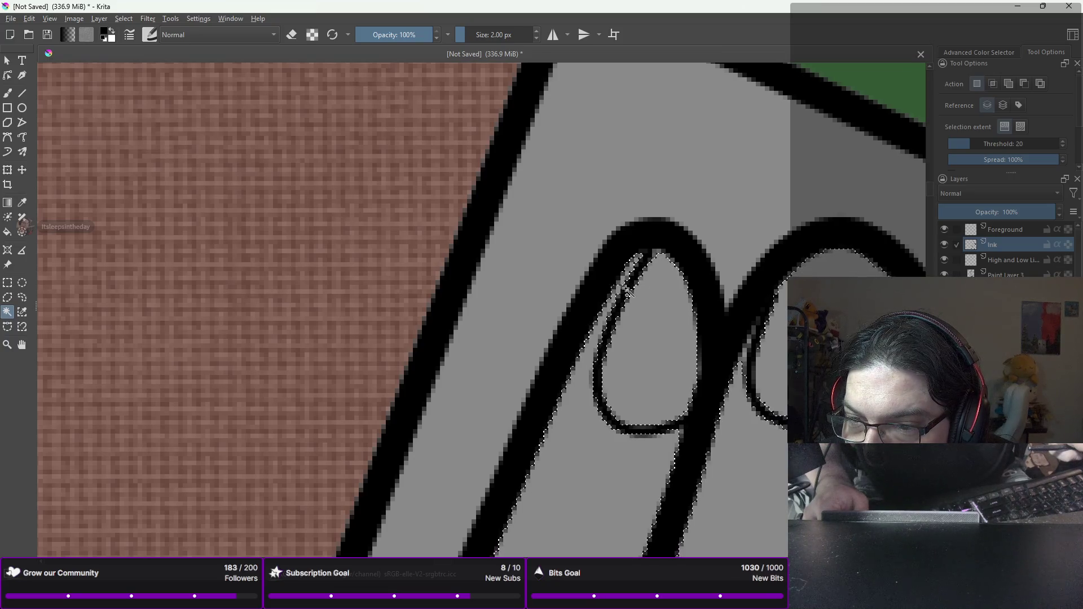
Step: Add three stray gap pixels along the ink lines to the selection
scroll(621, 282, up, 5)
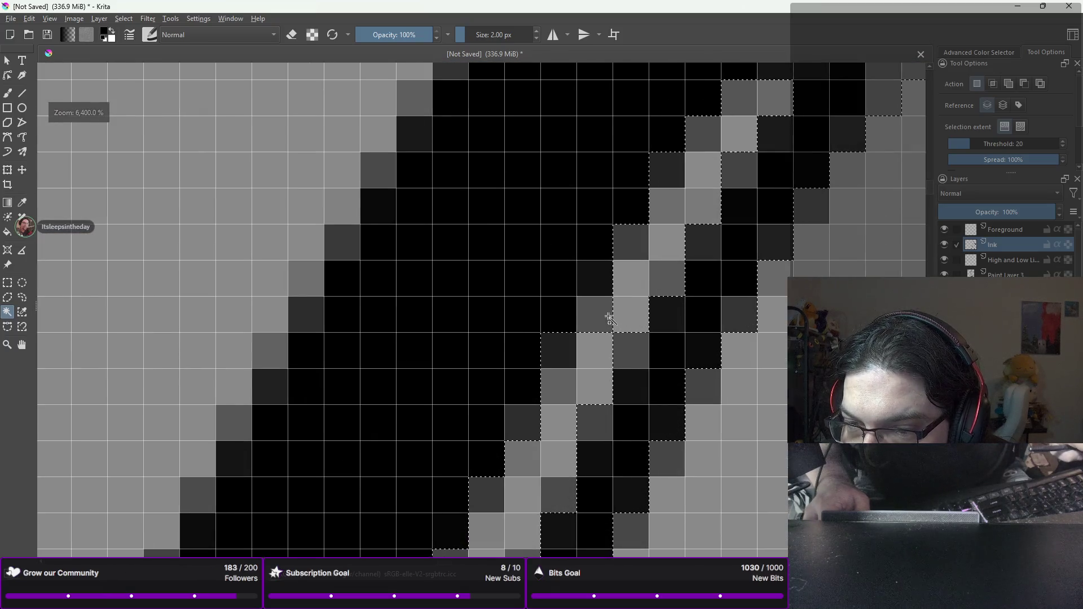
shift+click(609, 319)
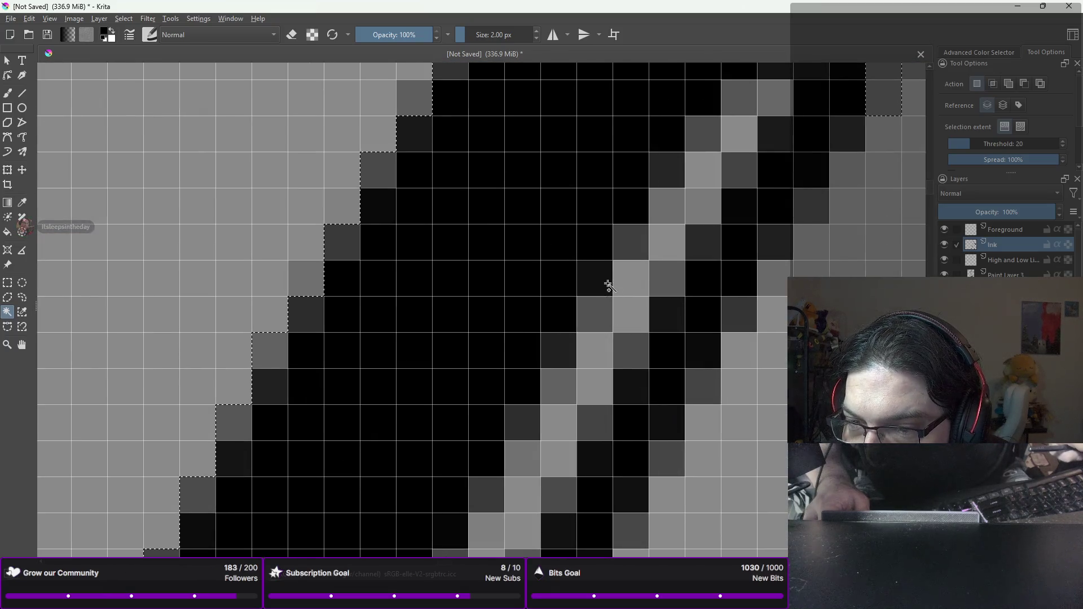
scroll(609, 282, down, 1)
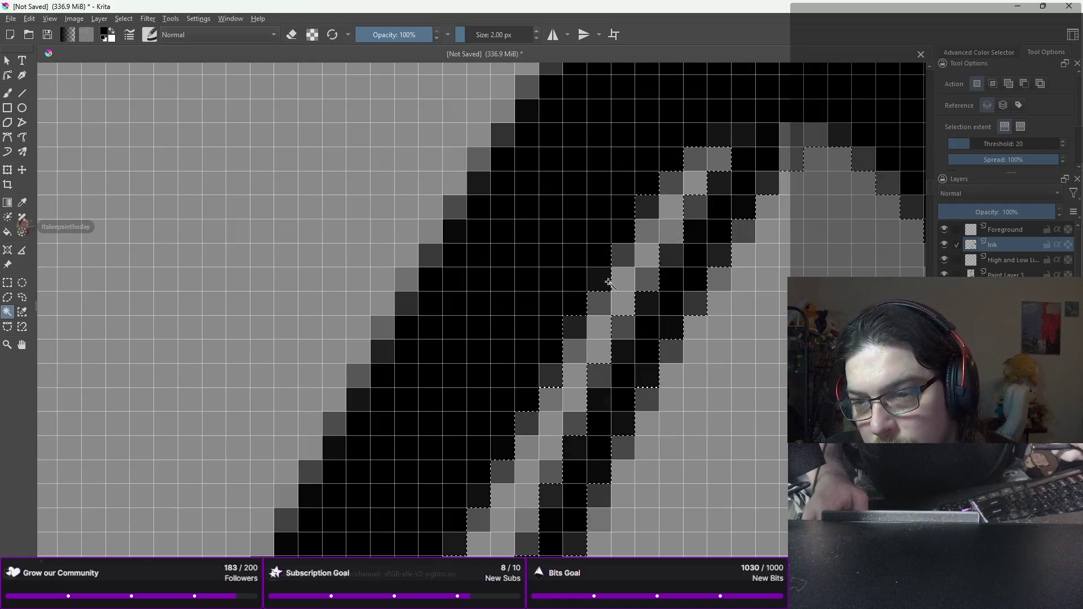
shift+click(597, 377)
shift+click(571, 423)
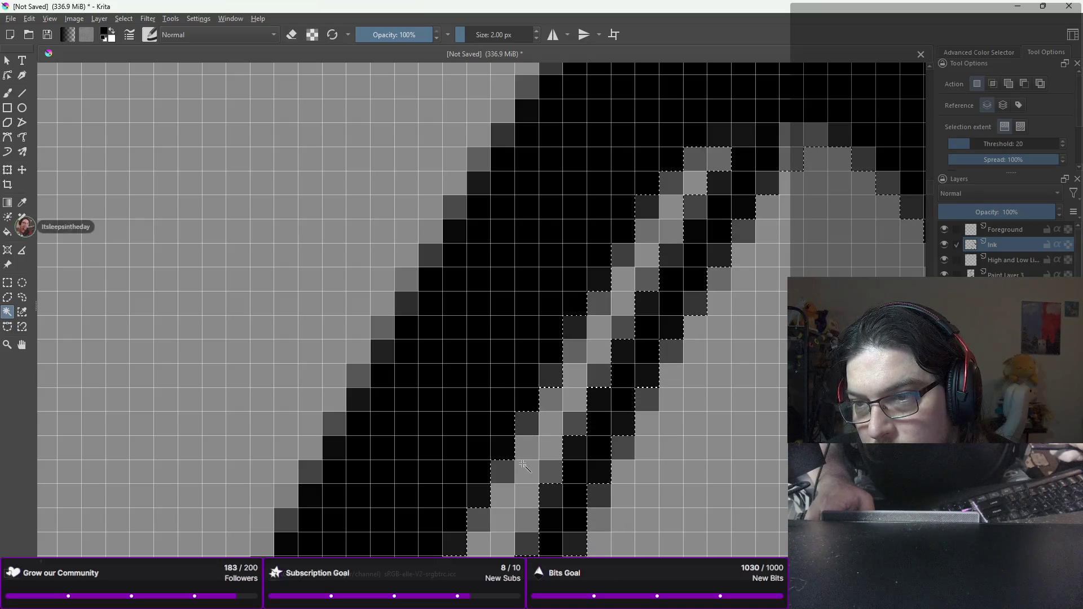
scroll(701, 206, down, 7)
scroll(701, 206, down, 5)
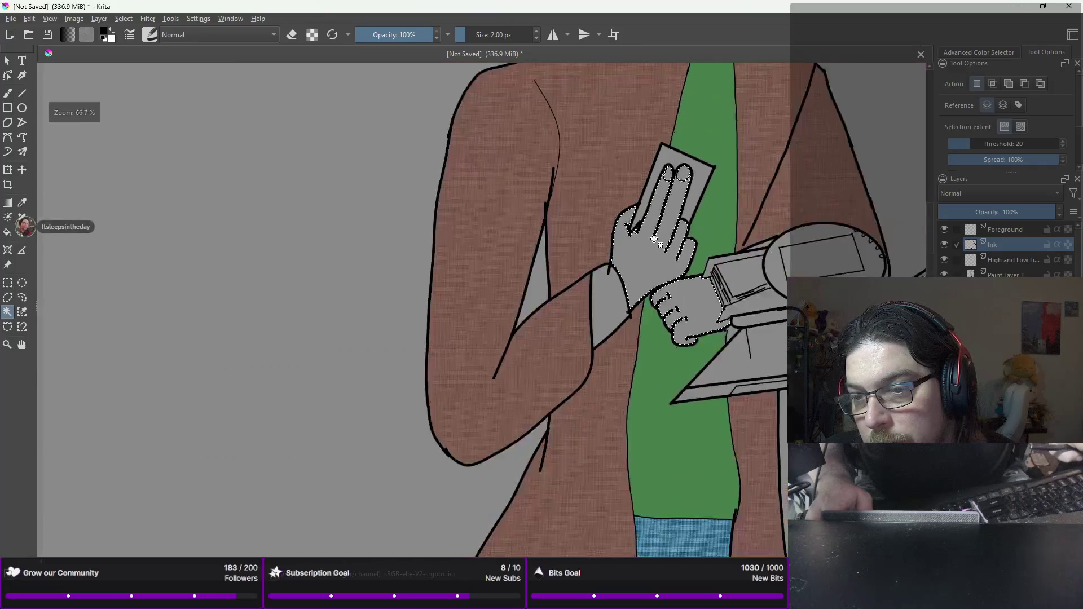
scroll(654, 239, down, 3)
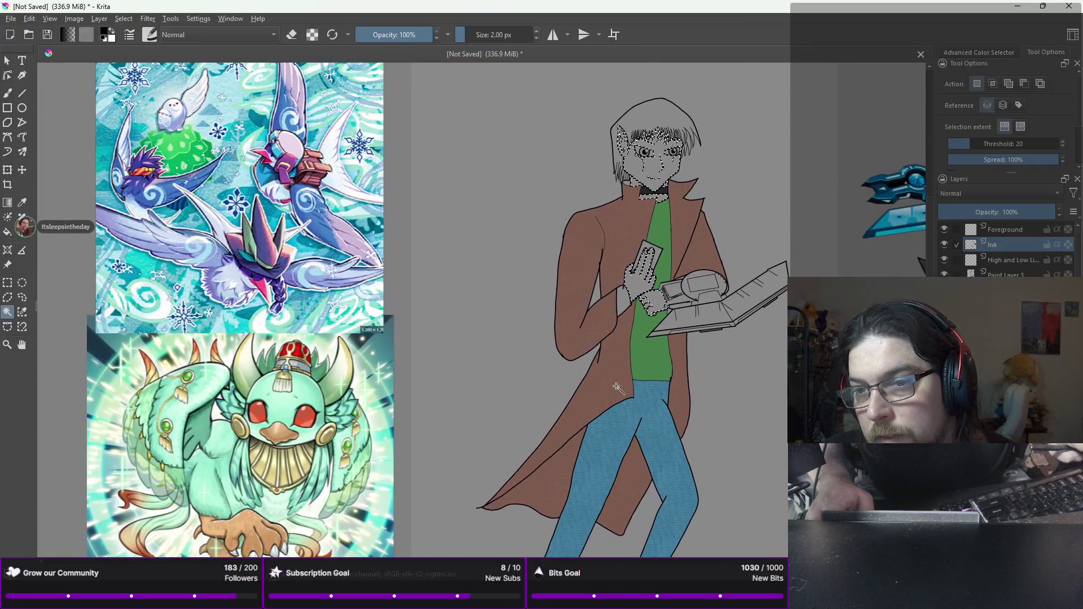
Step: Switch to the brush and choose the 600 px preset from the pop-up palette
key(b)
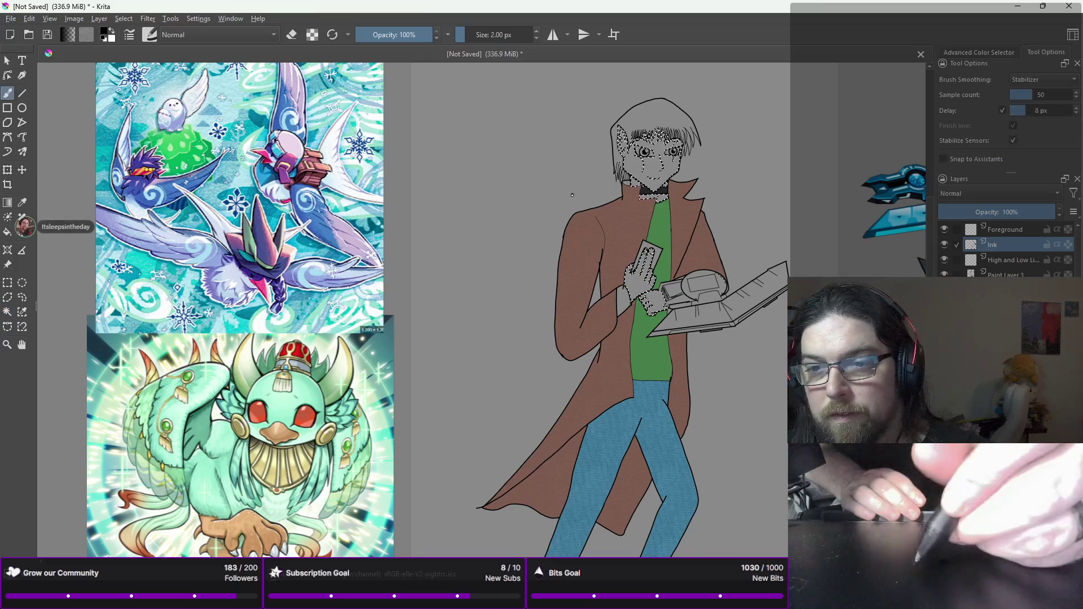
right_click(572, 193)
click(603, 128)
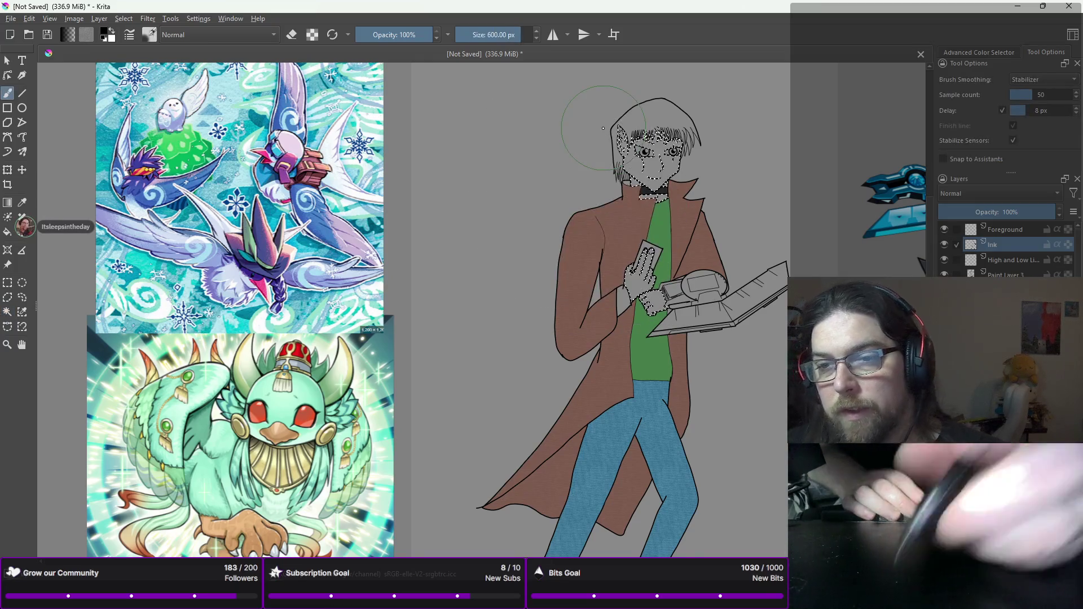
drag(603, 128, 237, 281)
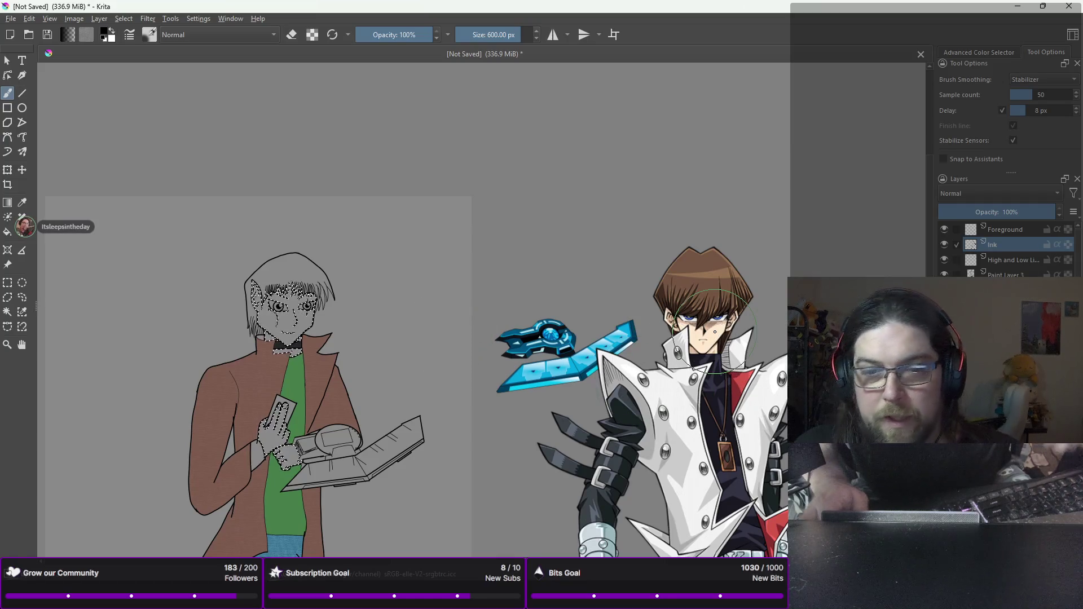
Step: Paint the face and both hands peach, undoing an accidental black stroke first
drag(133, 235, 294, 305)
key(ctrl+z)
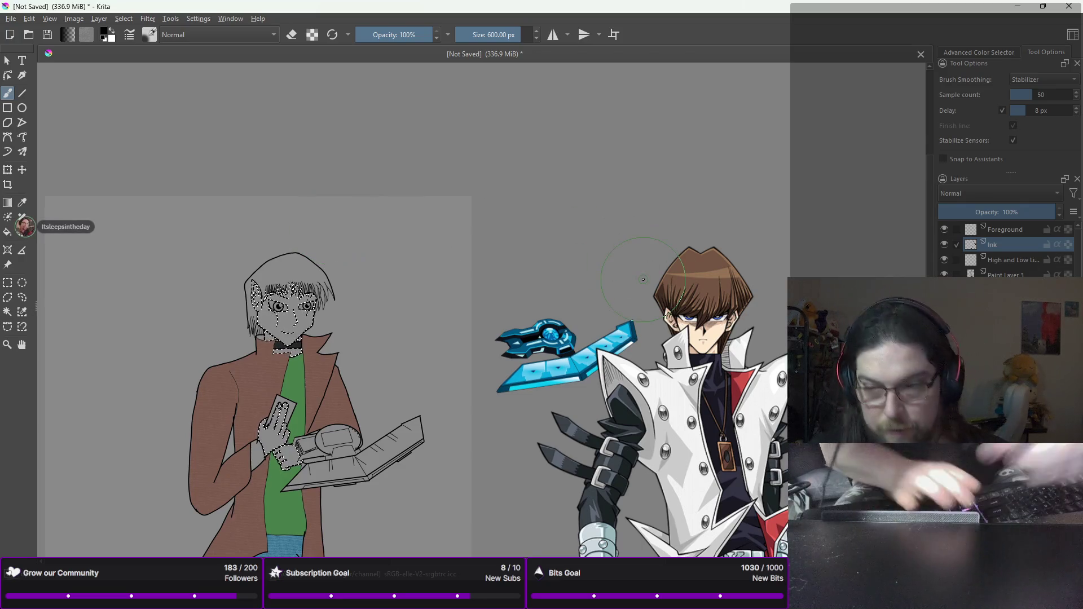
key(x)
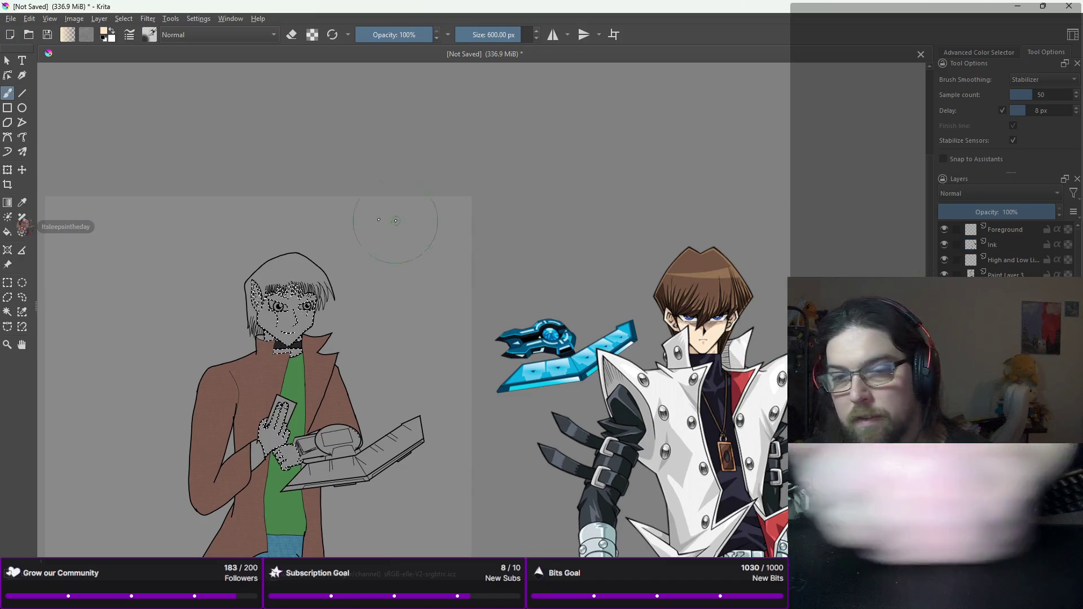
drag(304, 304, 362, 302)
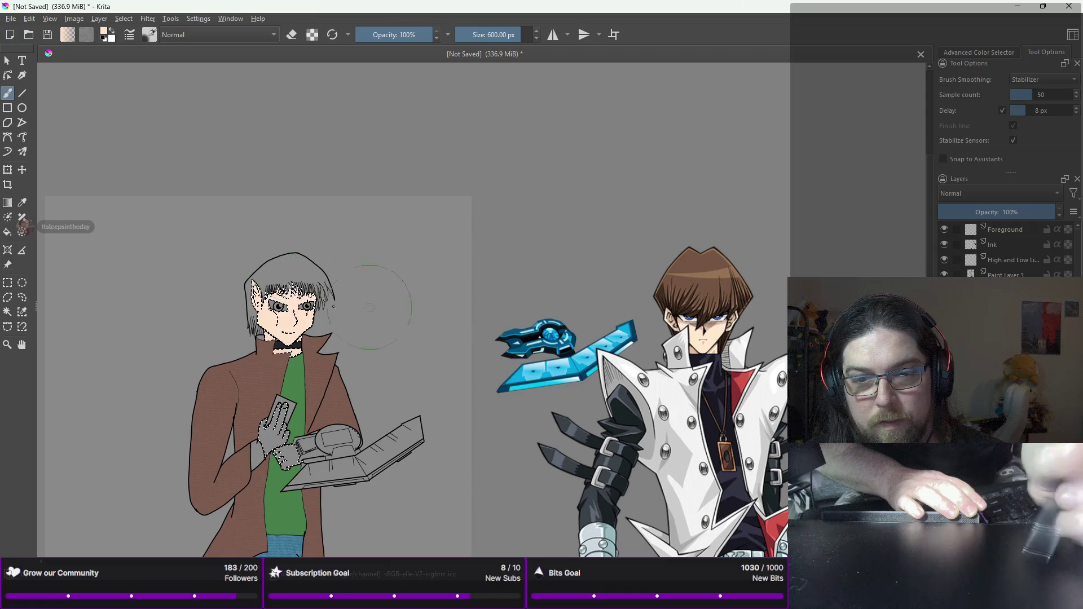
scroll(270, 399, up, 3)
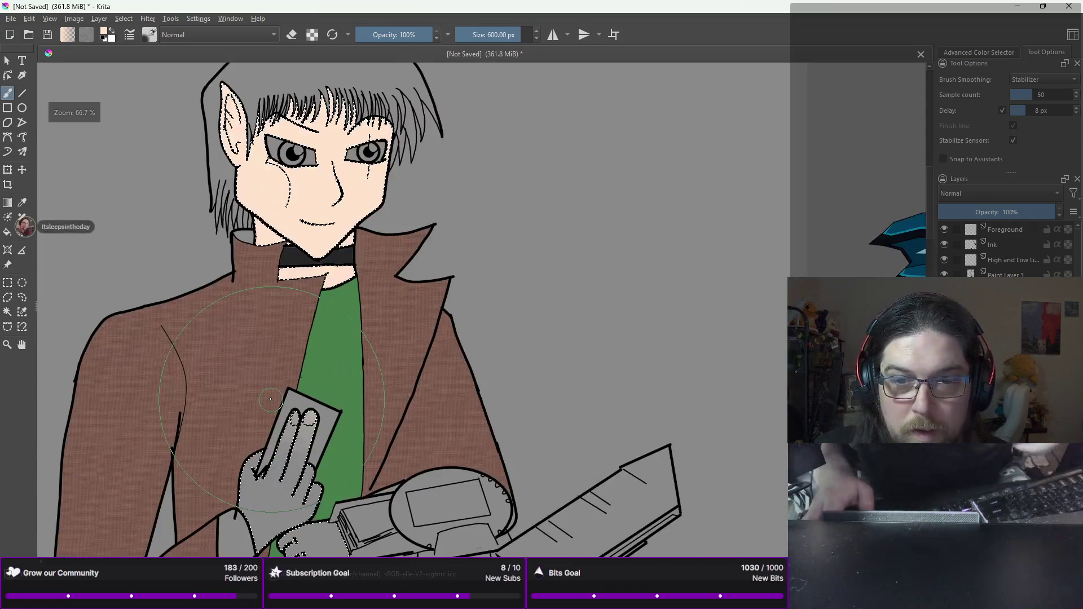
scroll(319, 102, down, 5)
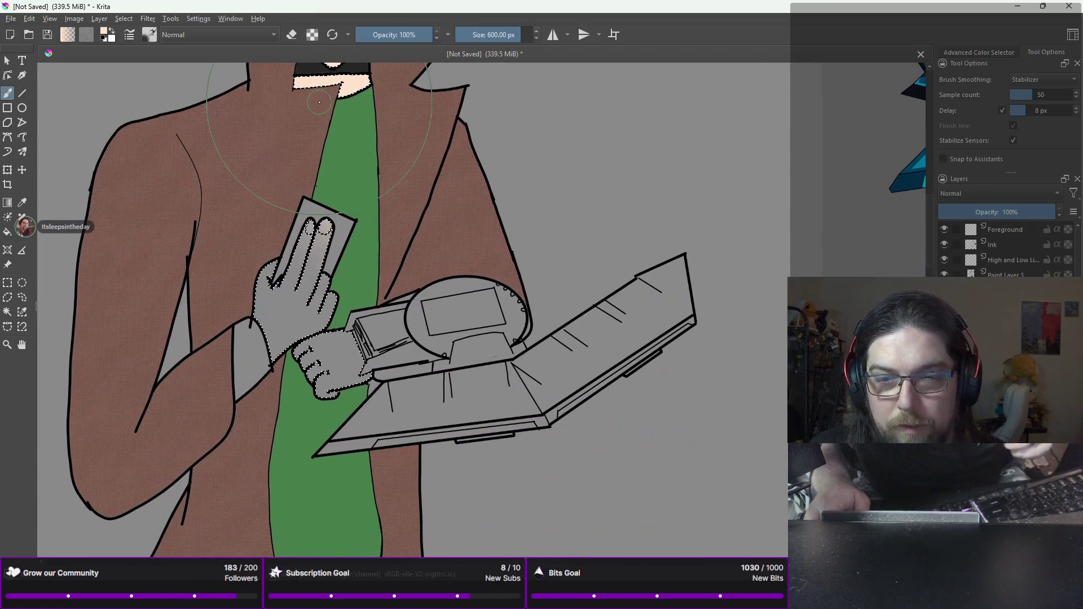
drag(282, 254, 274, 224)
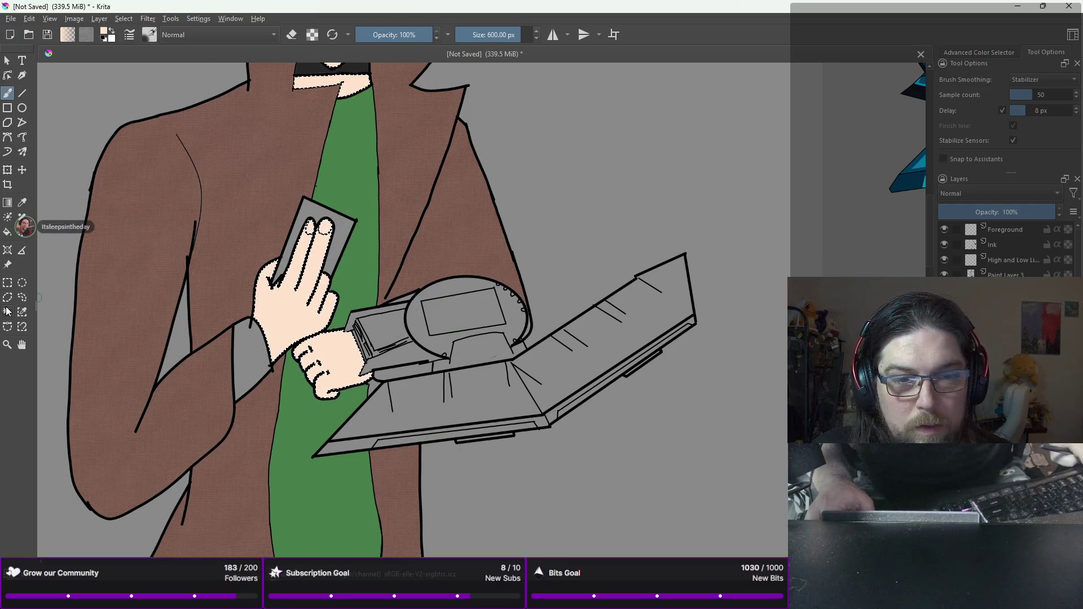
Step: Return to contiguous area selection with the Ink layer active, framing the face
click(7, 311)
click(993, 244)
drag(565, 193, 573, 418)
scroll(393, 280, up, 5)
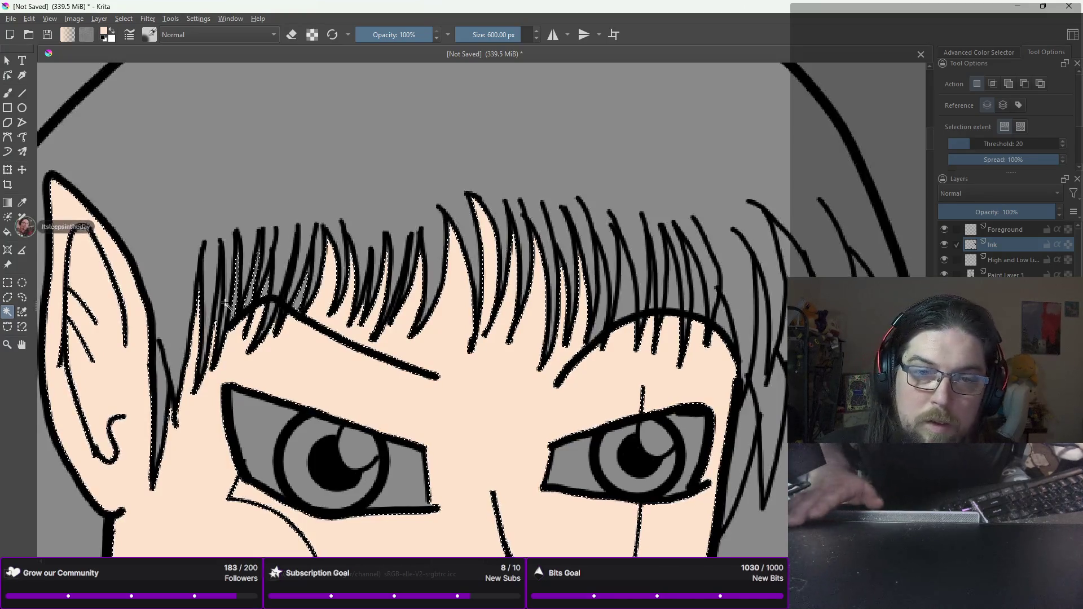
scroll(226, 304, down, 2)
scroll(315, 263, up, 10)
scroll(333, 282, down, 4)
scroll(338, 294, up, 4)
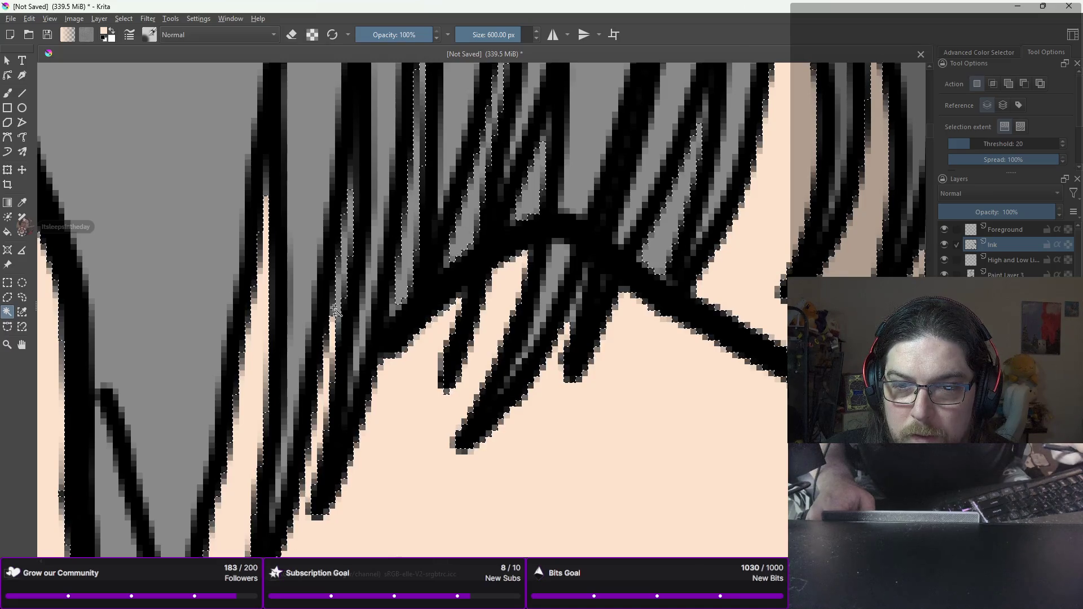
scroll(408, 289, down, 5)
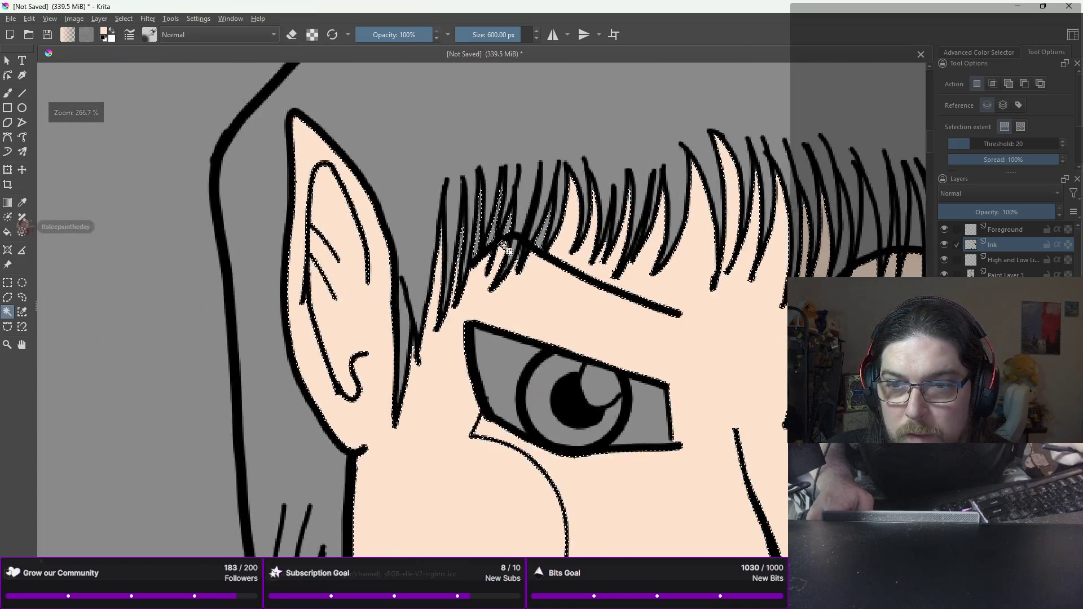
scroll(452, 219, up, 5)
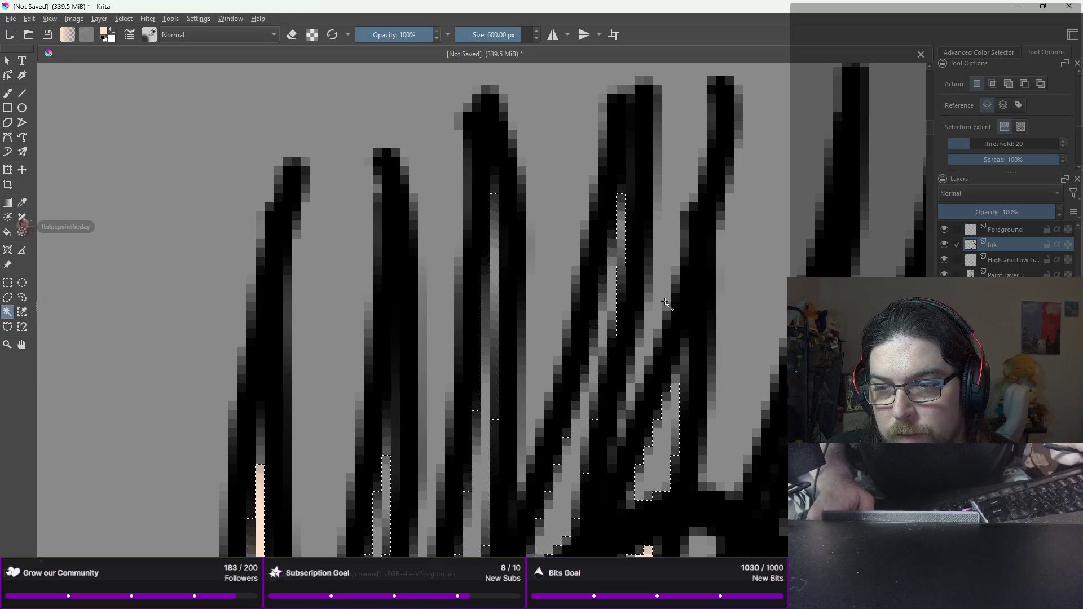
scroll(505, 159, down, 5)
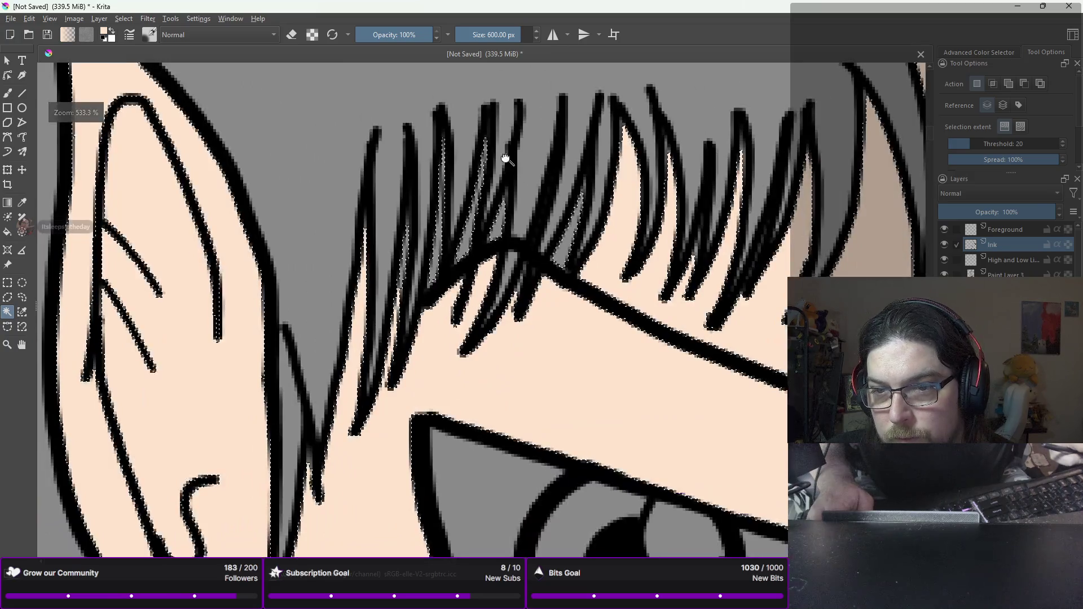
drag(506, 159, 472, 224)
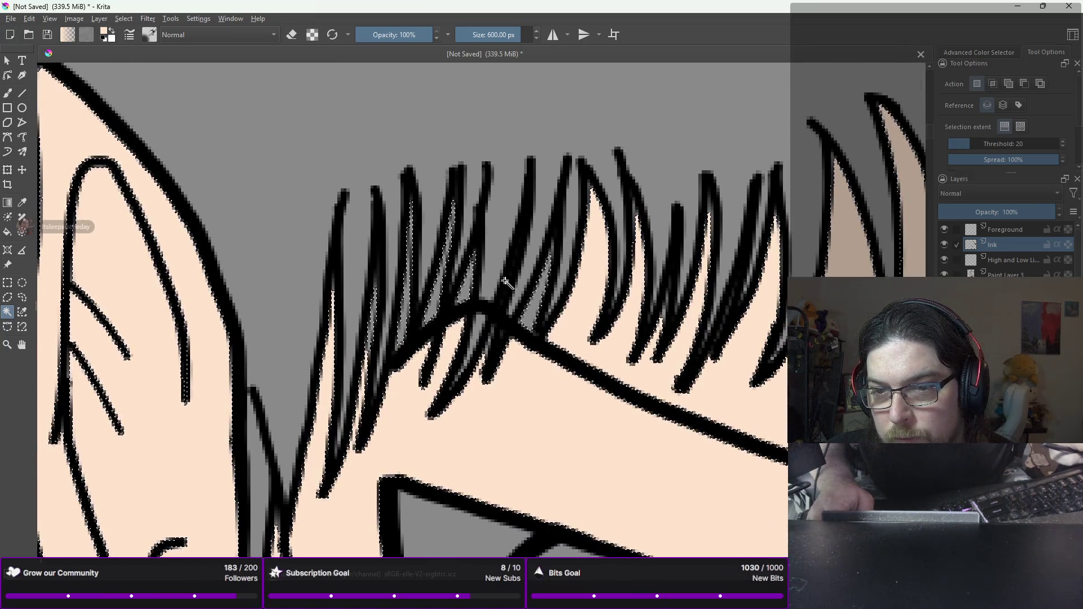
scroll(473, 262, up, 4)
scroll(470, 265, down, 5)
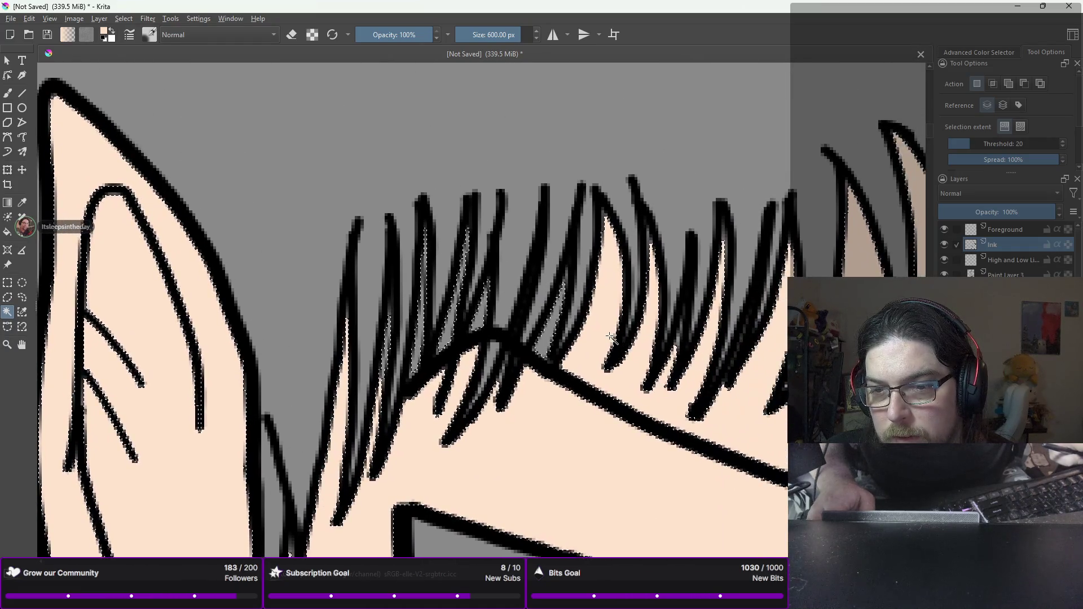
scroll(493, 374, up, 3)
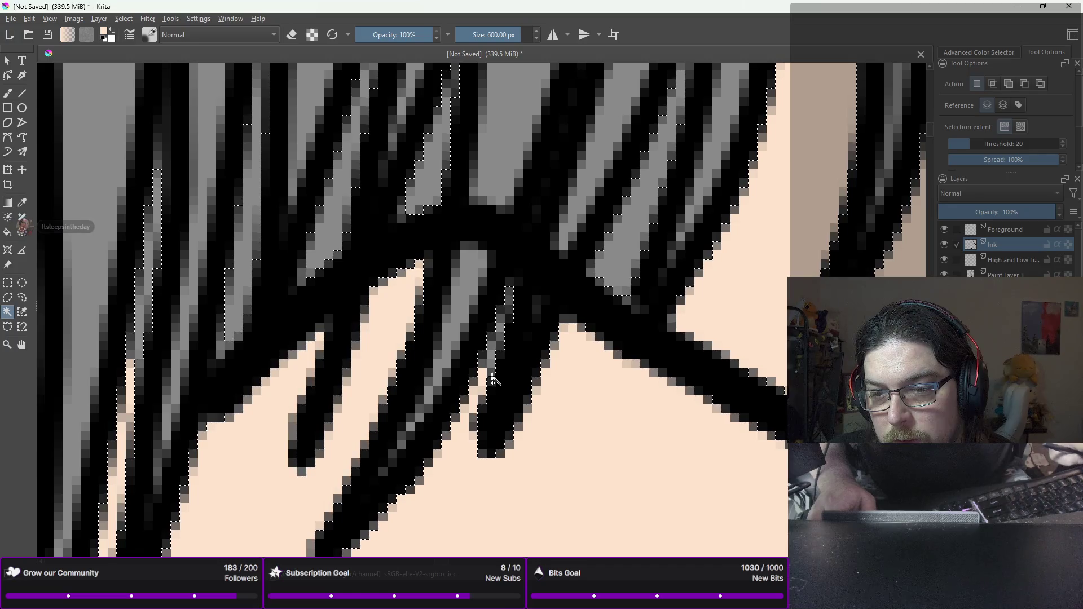
scroll(466, 396, down, 5)
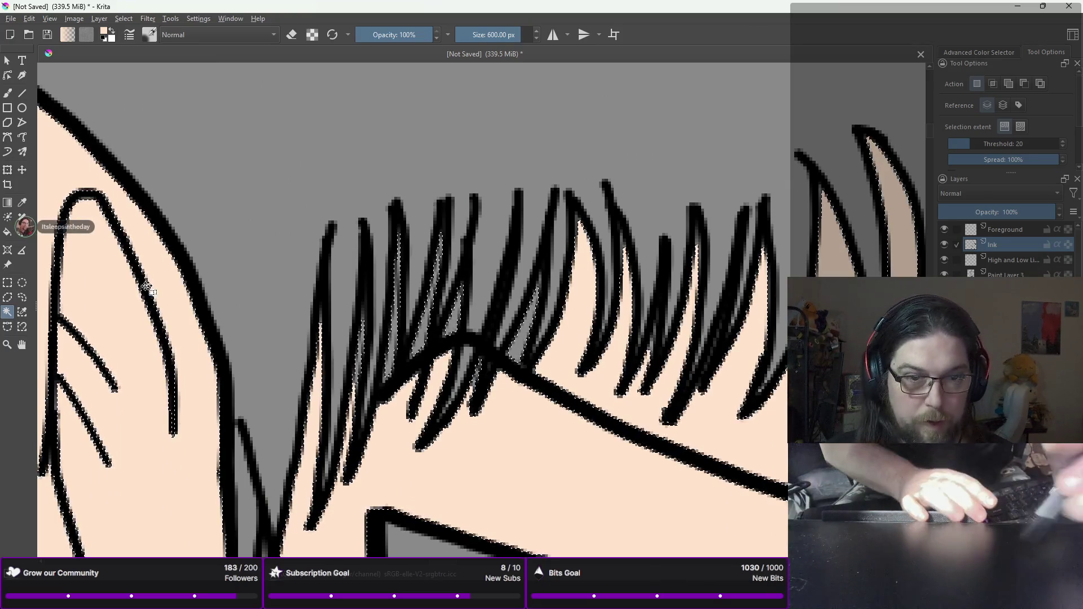
Step: Lasso a closed freehand selection along a hair strand above the brow
click(23, 299)
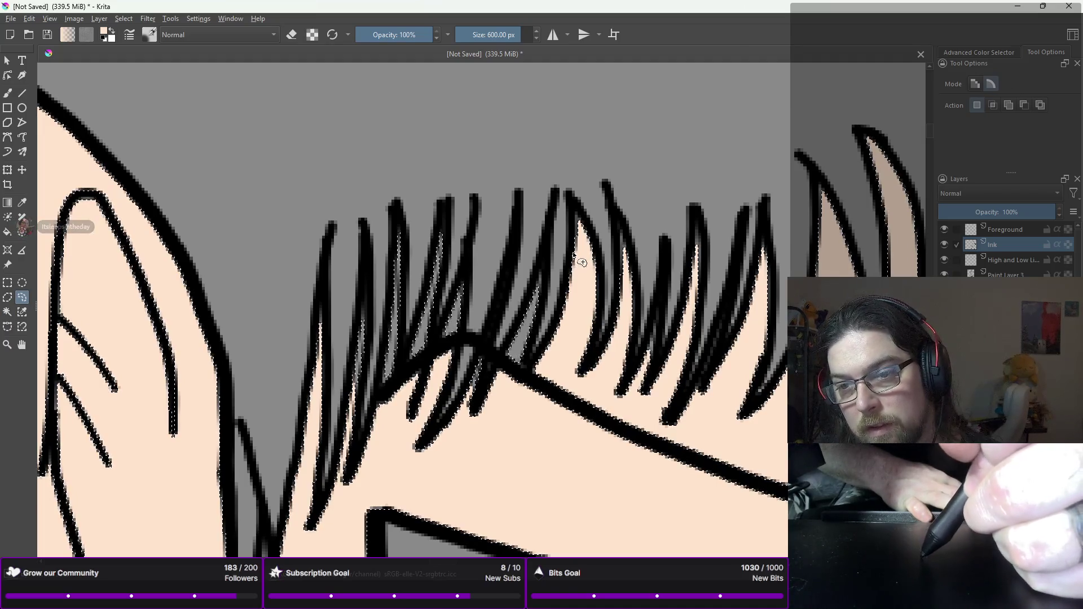
mouse_move(573, 260)
mouse_down()
mouse_move(575, 210)
mouse_move(589, 265)
mouse_move(561, 339)
mouse_move(523, 330)
mouse_move(533, 271)
mouse_move(536, 314)
mouse_move(483, 330)
mouse_move(464, 277)
mouse_move(454, 339)
mouse_move(438, 237)
mouse_move(423, 317)
mouse_move(446, 225)
mouse_move(454, 244)
mouse_move(406, 323)
mouse_up()
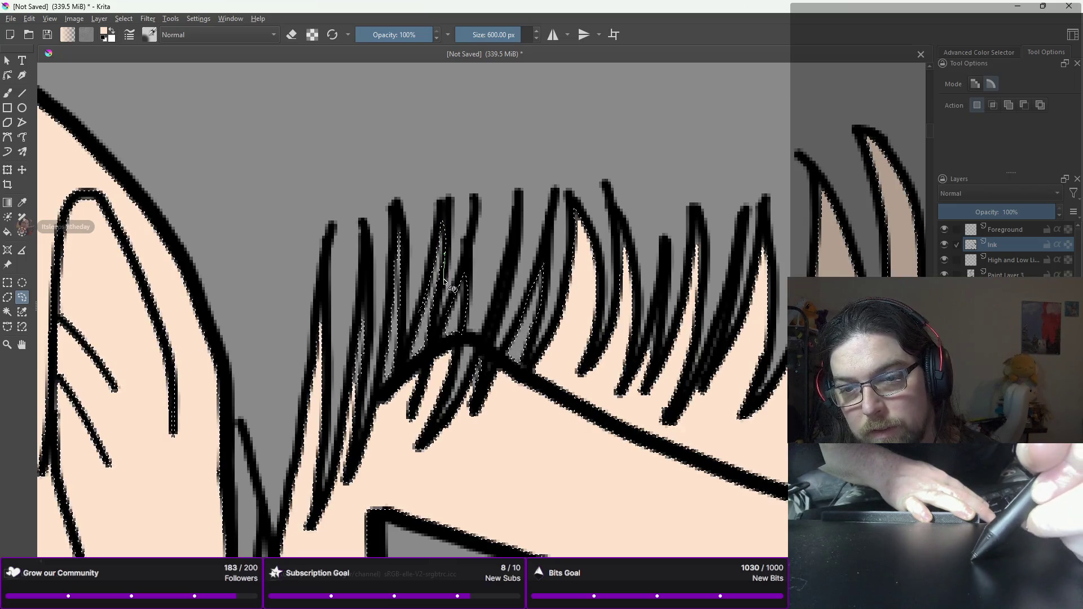
drag(424, 340, 392, 310)
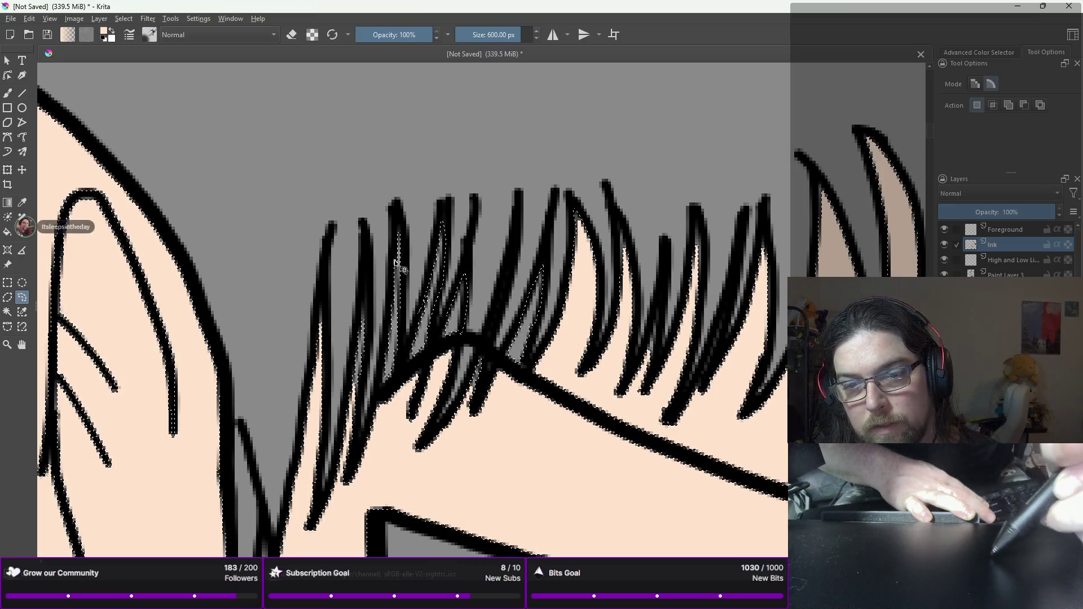
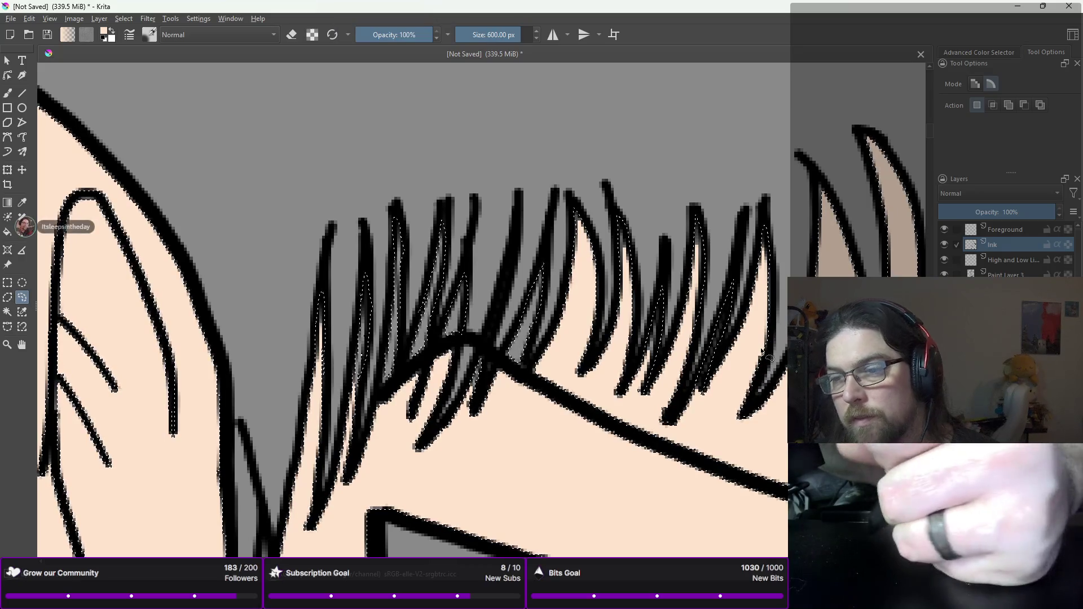
Step: Lasso each spiky fringe strand above the forehead into the selection, panning across the hair
drag(762, 353, 564, 348)
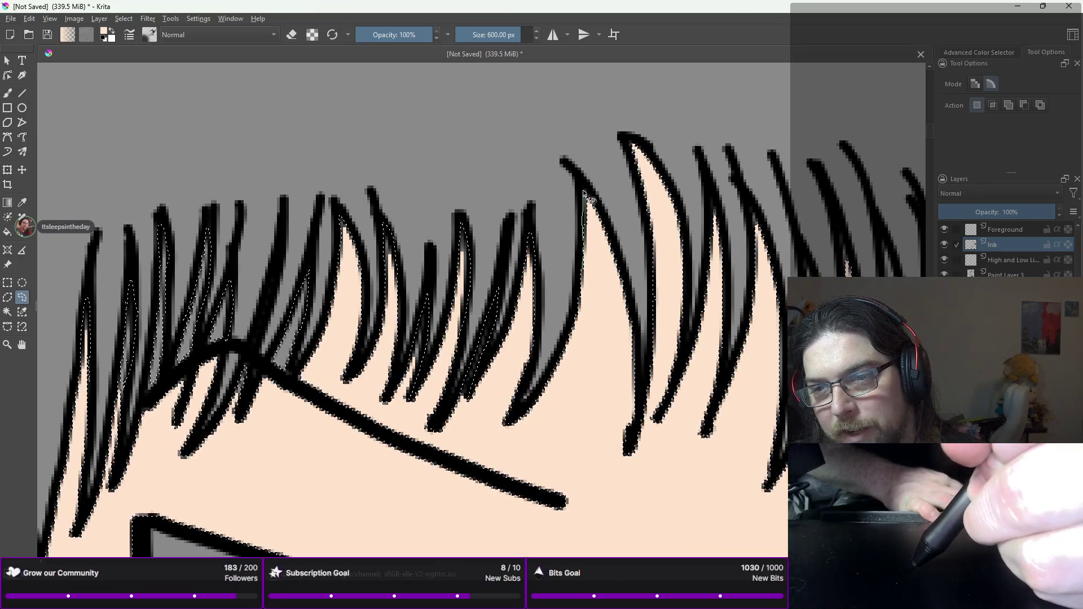
drag(610, 235, 615, 299)
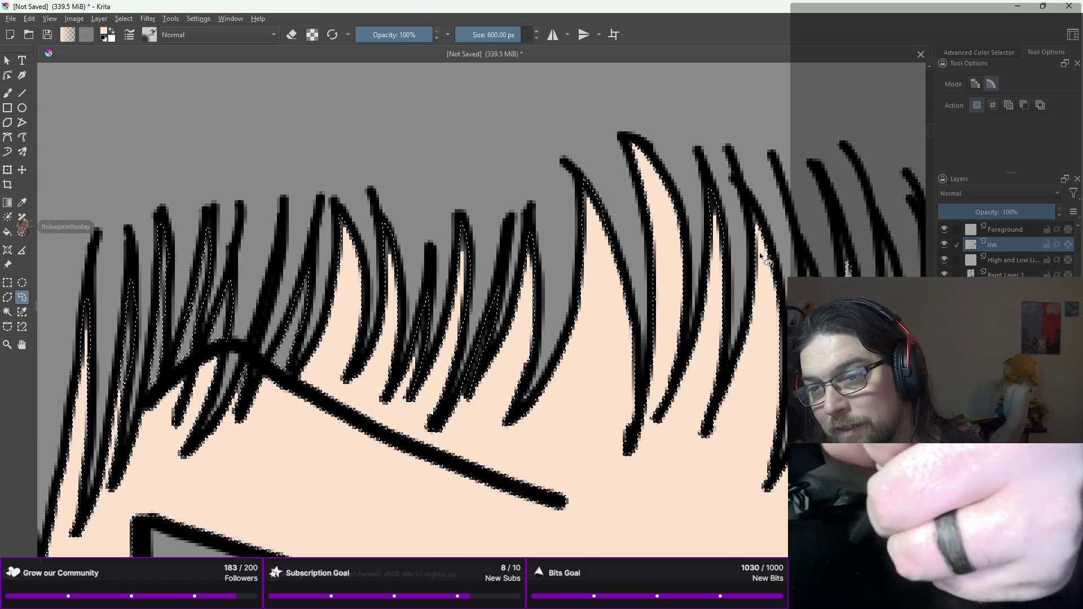
drag(750, 199, 778, 278)
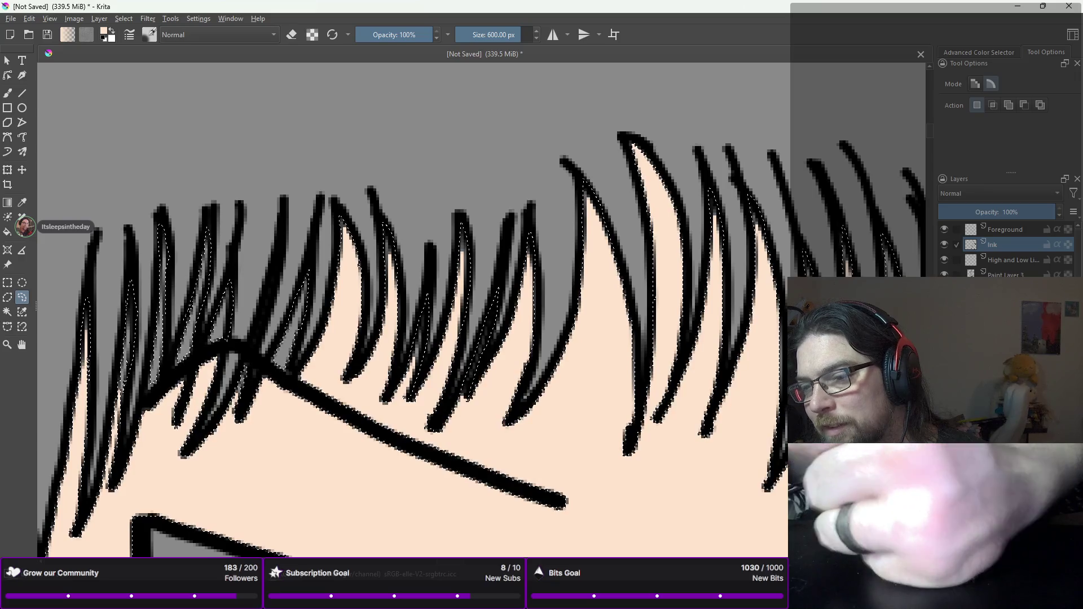
key(minus)
key(minus)
mouse_move(863, 424)
mouse_down()
mouse_move(525, 453)
mouse_move(536, 503)
mouse_move(649, 372)
mouse_up()
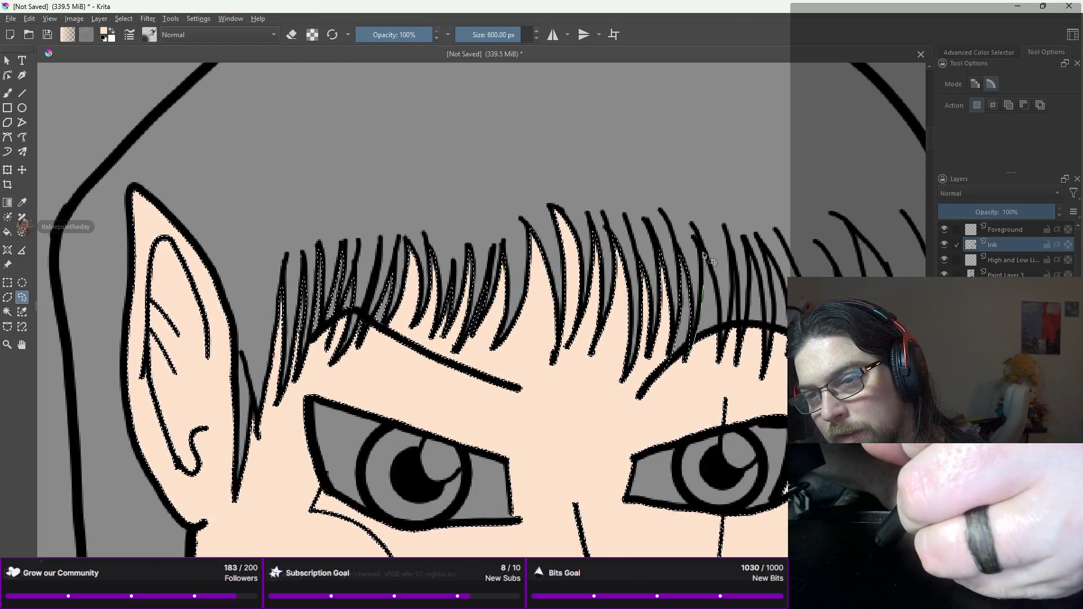
drag(717, 302, 703, 374)
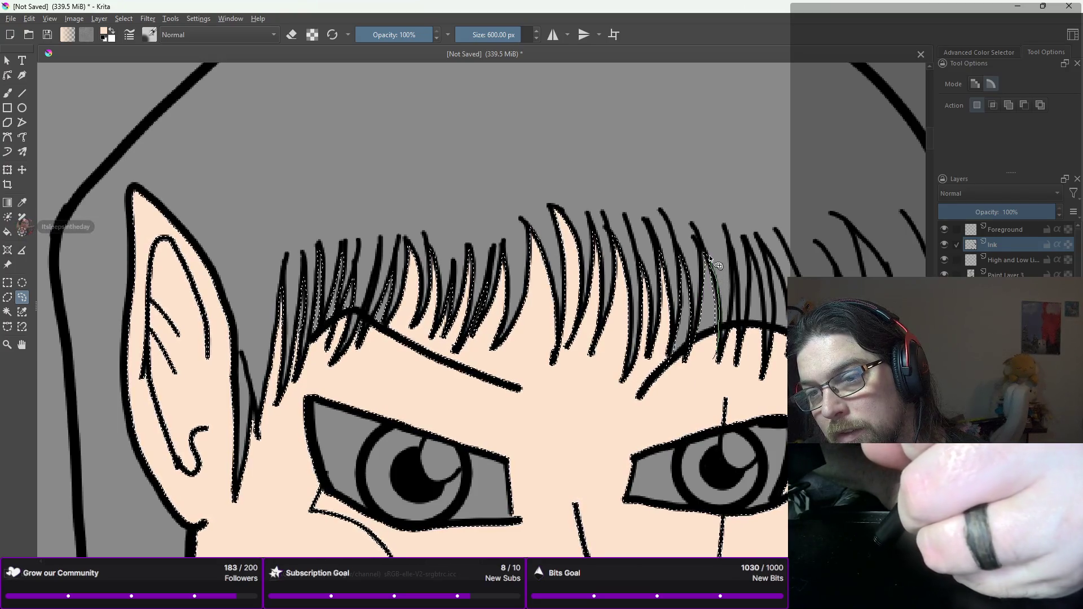
mouse_move(701, 244)
mouse_down()
mouse_move(715, 293)
mouse_move(705, 330)
mouse_move(719, 364)
mouse_up()
mouse_move(732, 323)
mouse_down()
mouse_move(735, 280)
mouse_move(748, 330)
mouse_move(731, 369)
mouse_up()
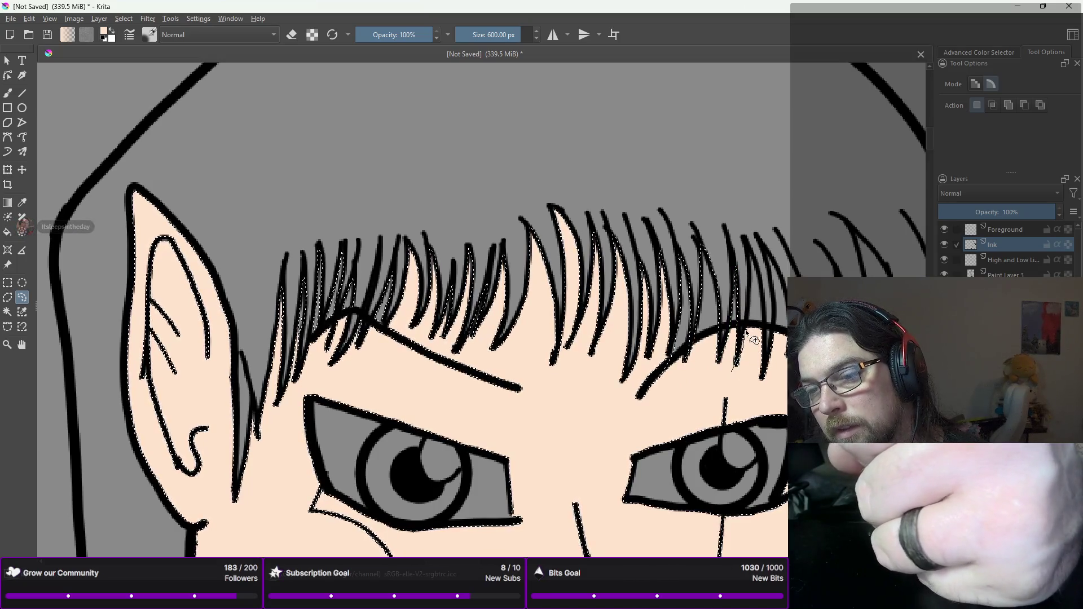
mouse_move(750, 308)
mouse_down()
mouse_move(750, 252)
mouse_move(765, 382)
mouse_move(781, 307)
mouse_move(761, 241)
mouse_move(780, 271)
mouse_move(784, 359)
mouse_up()
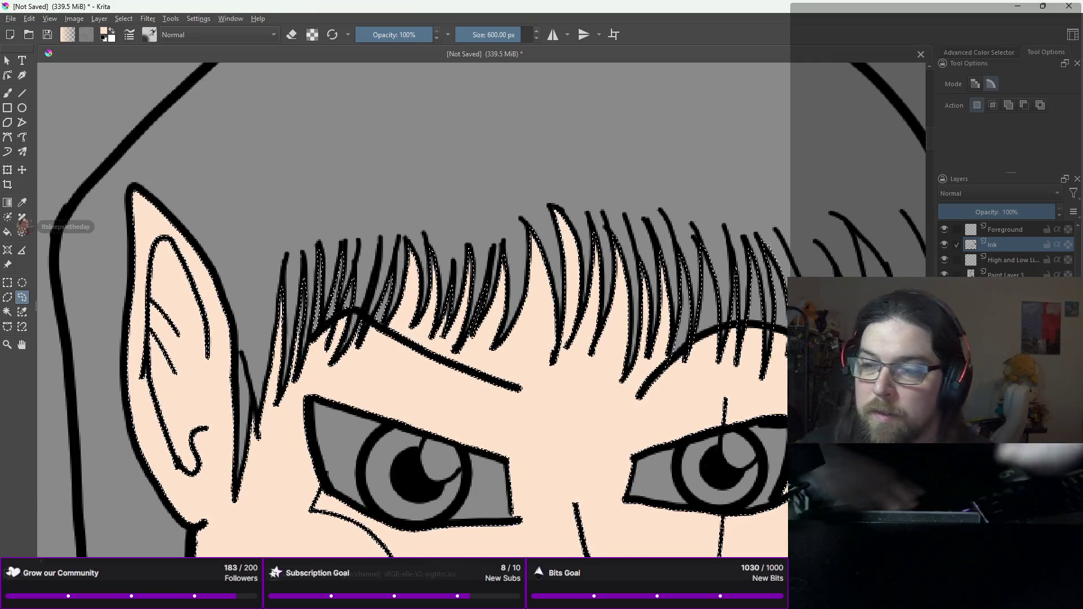
scroll(807, 304, down, 4)
key(b)
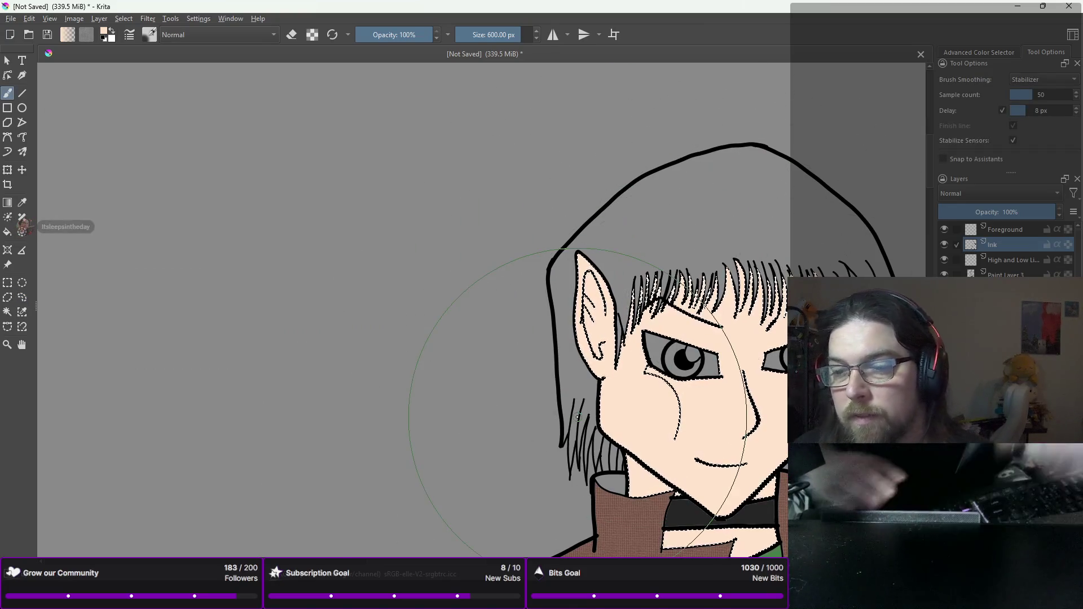
Step: Zoom out and pan to check the whole flat-coloured figure
scroll(557, 387, down, 3)
drag(551, 431, 596, 288)
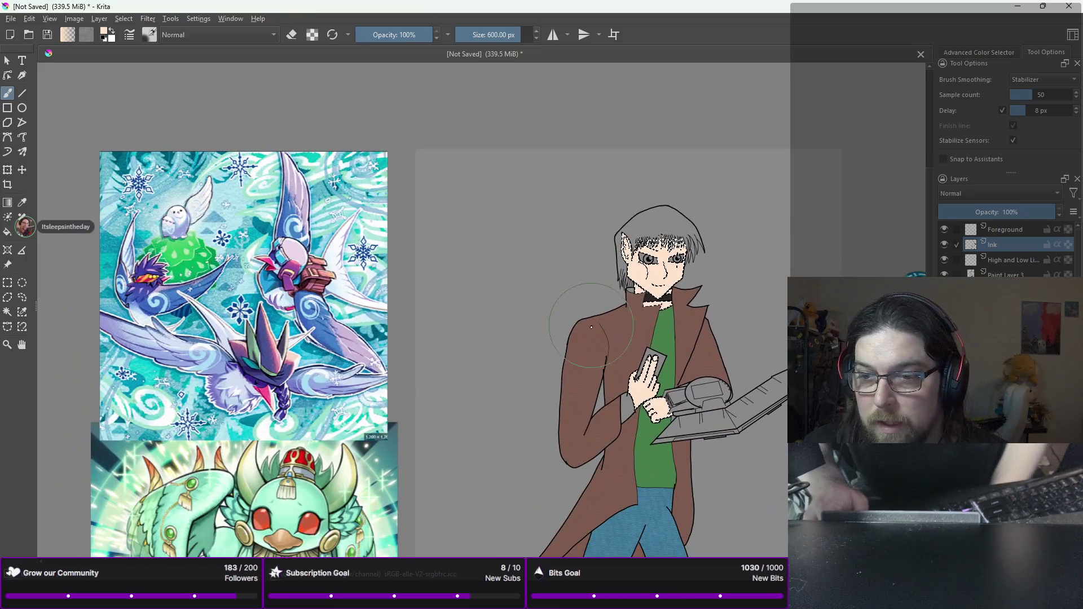
drag(591, 326, 577, 285)
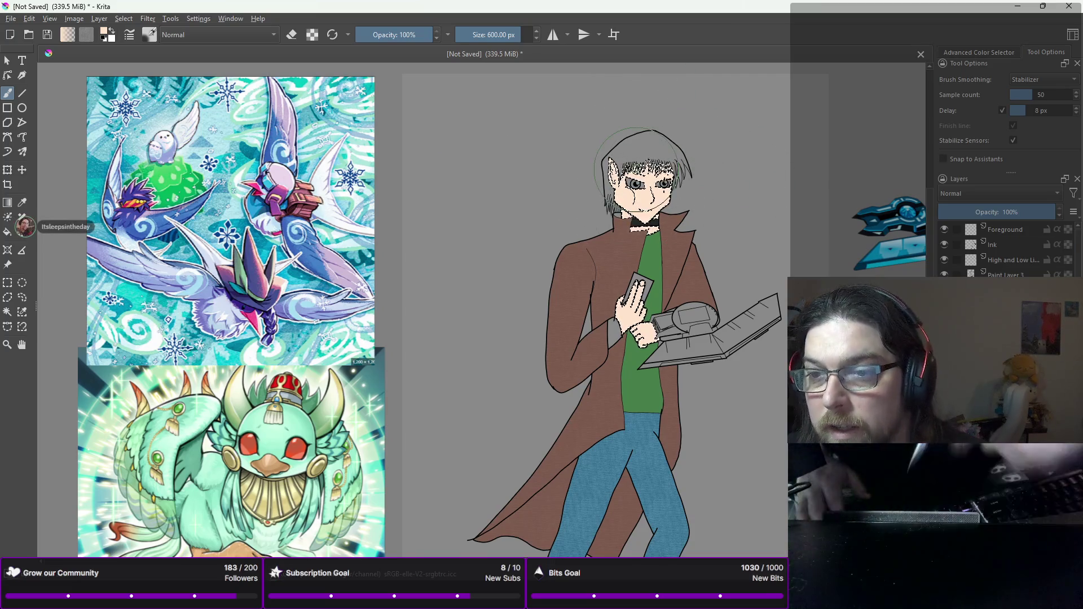
scroll(628, 161, up, 5)
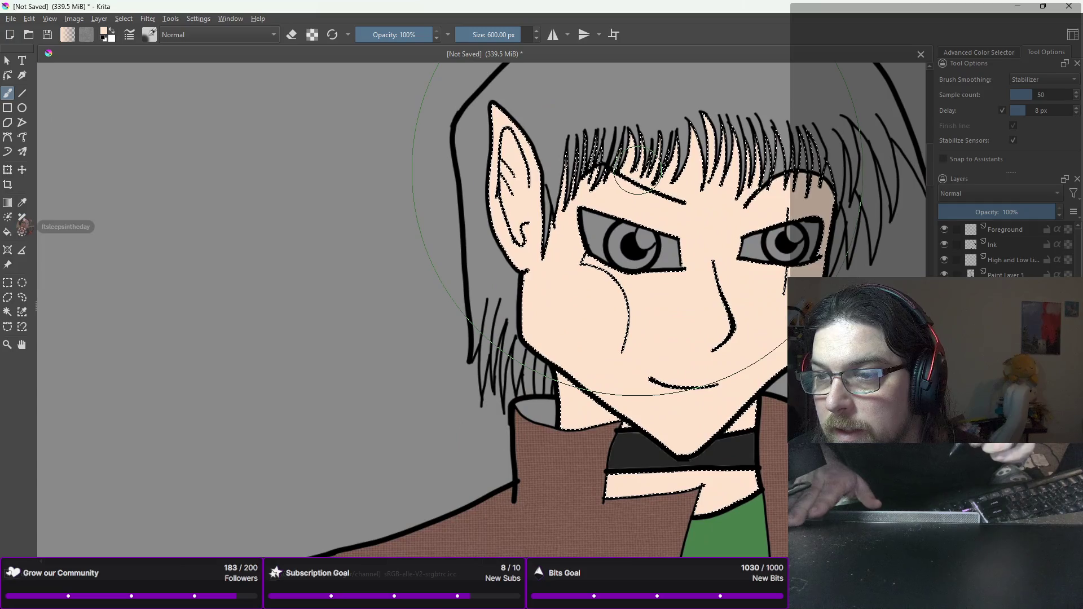
scroll(636, 172, down, 2)
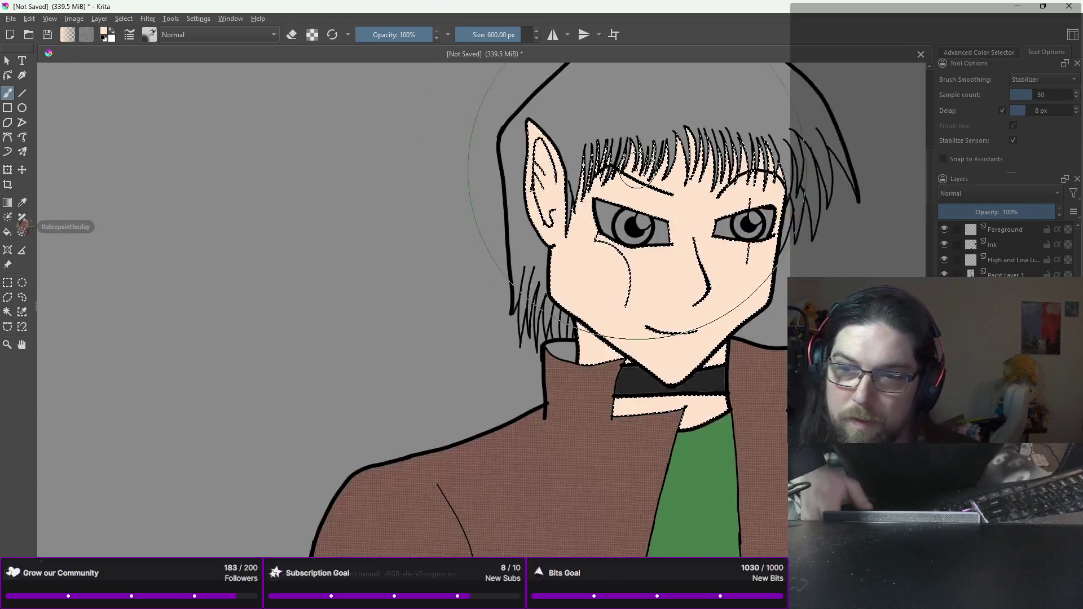
scroll(636, 171, down, 3)
scroll(636, 172, down, 1)
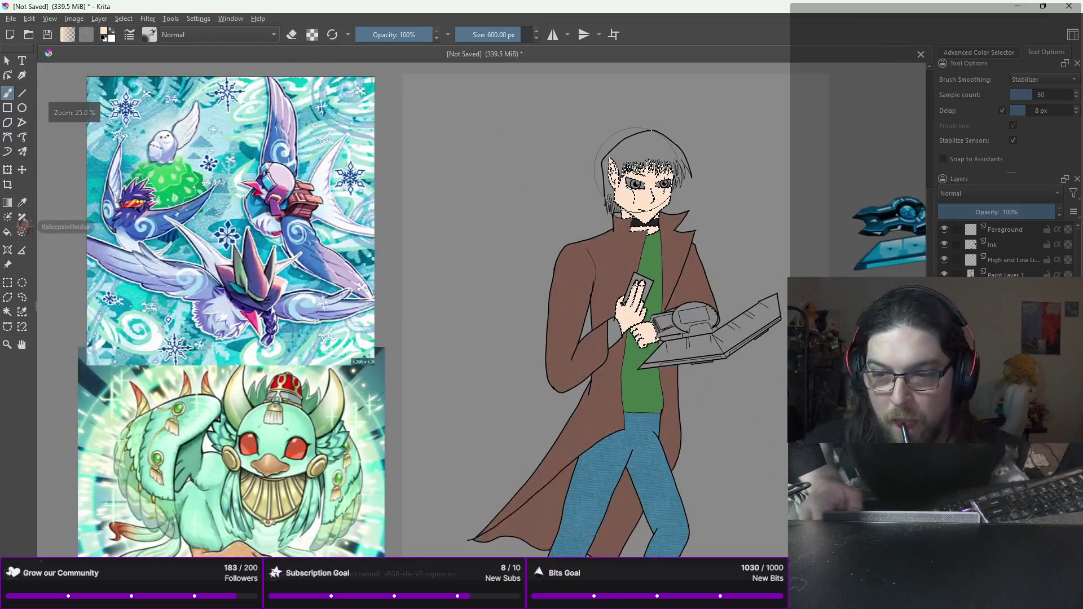
scroll(636, 172, down, 2)
scroll(634, 162, up, 3)
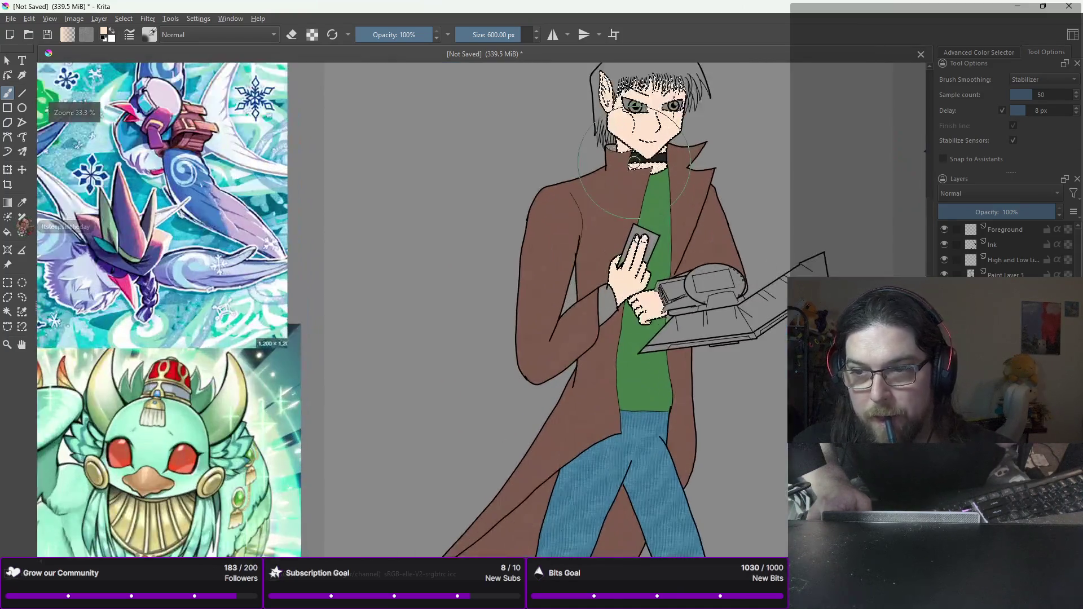
Step: Make the Ink layer active and choose the Contiguous Selection (magic wand) tool
click(999, 244)
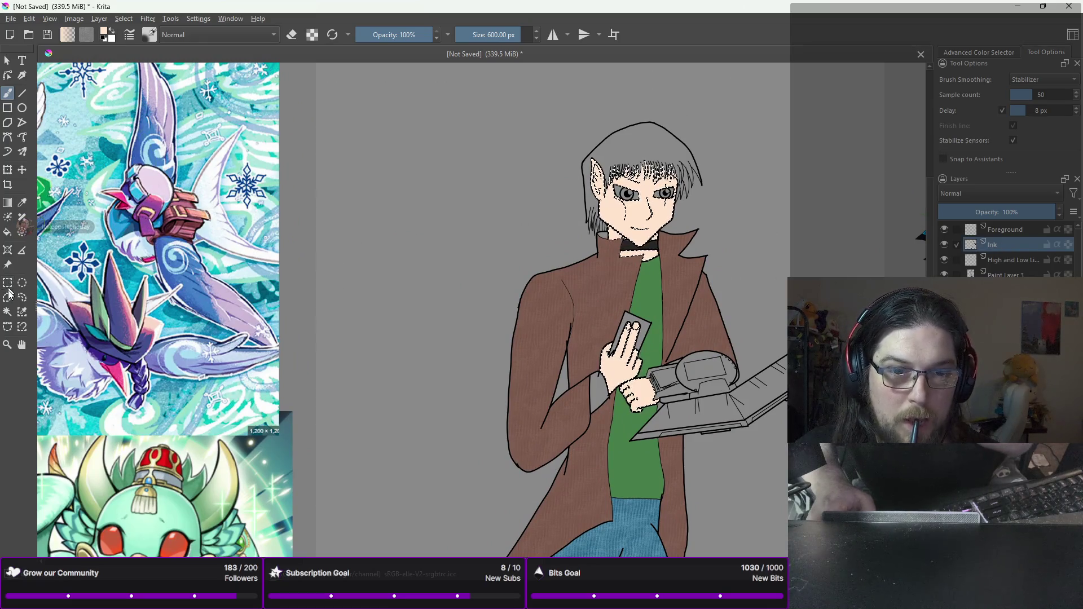
click(8, 313)
scroll(488, 240, up, 3)
scroll(700, 192, down, 1)
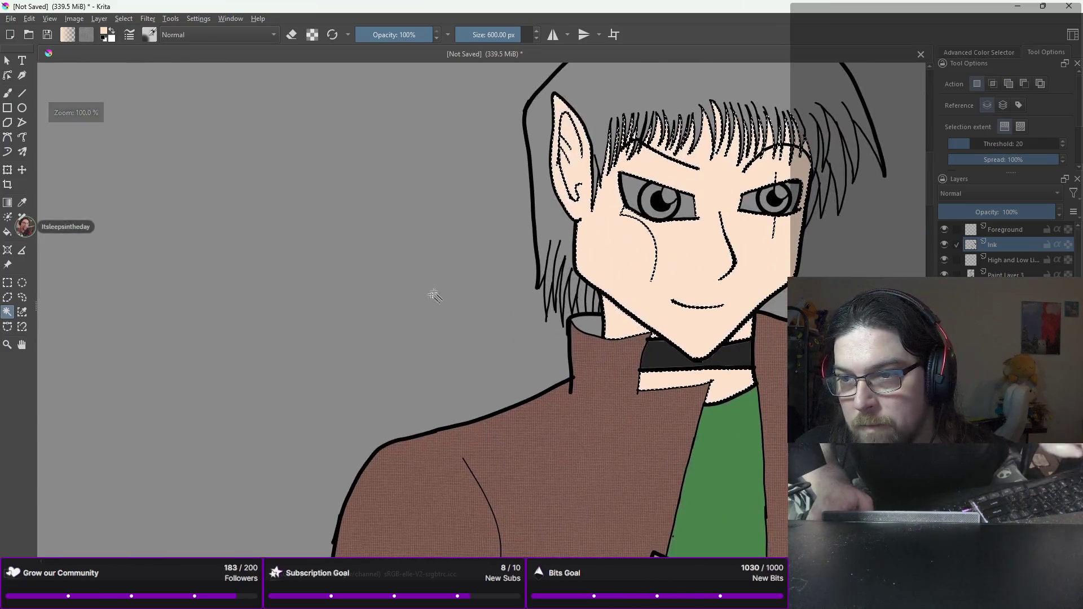
Step: Magic-wand the grey eye whites and paint the selection white with the brush
click(634, 188)
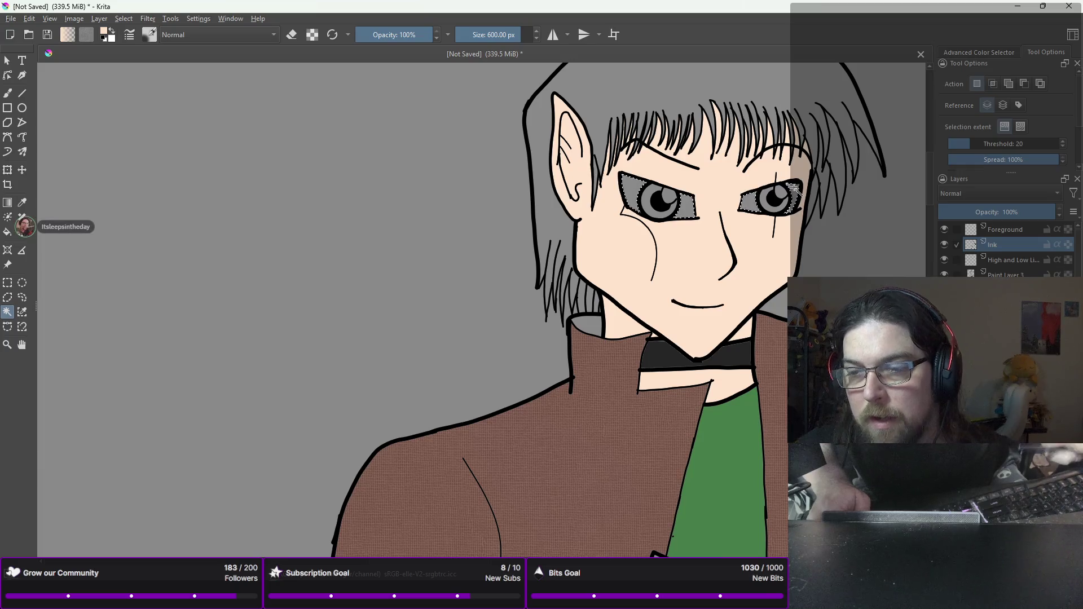
key(b)
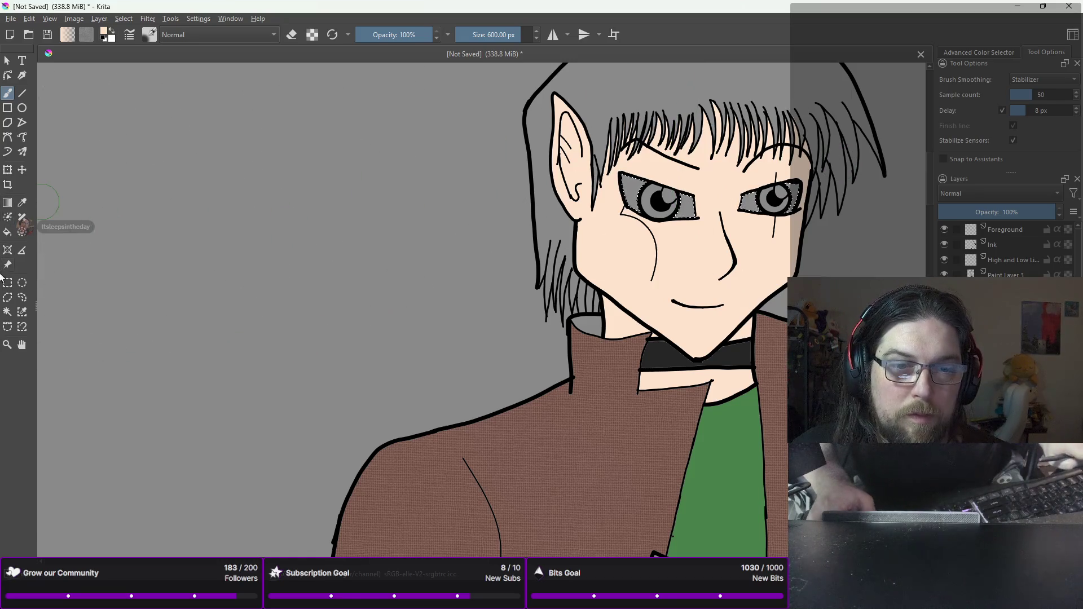
click(7, 313)
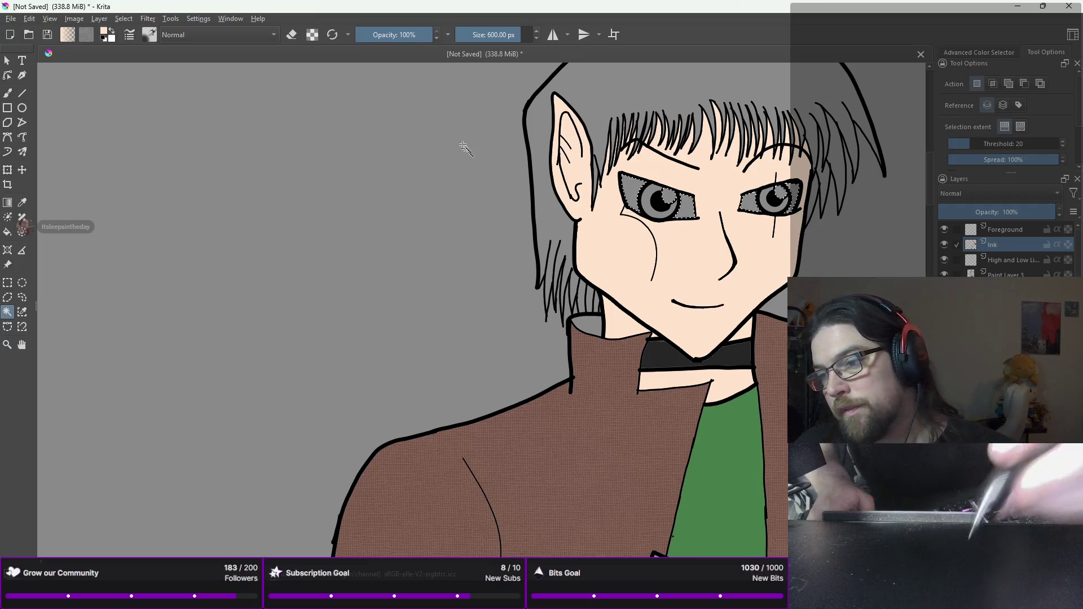
key(b)
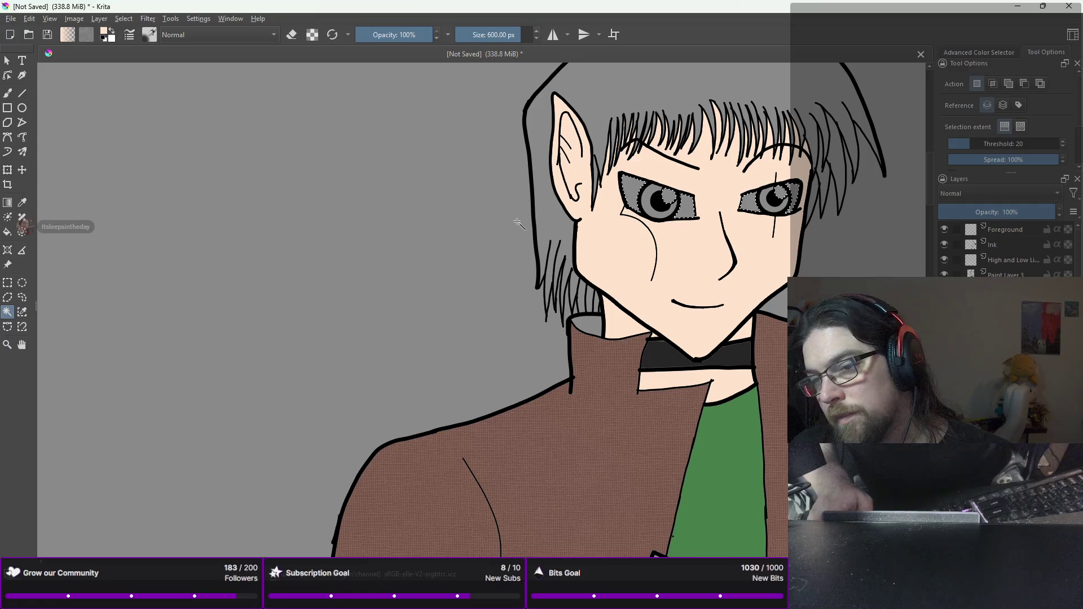
right_click(673, 206)
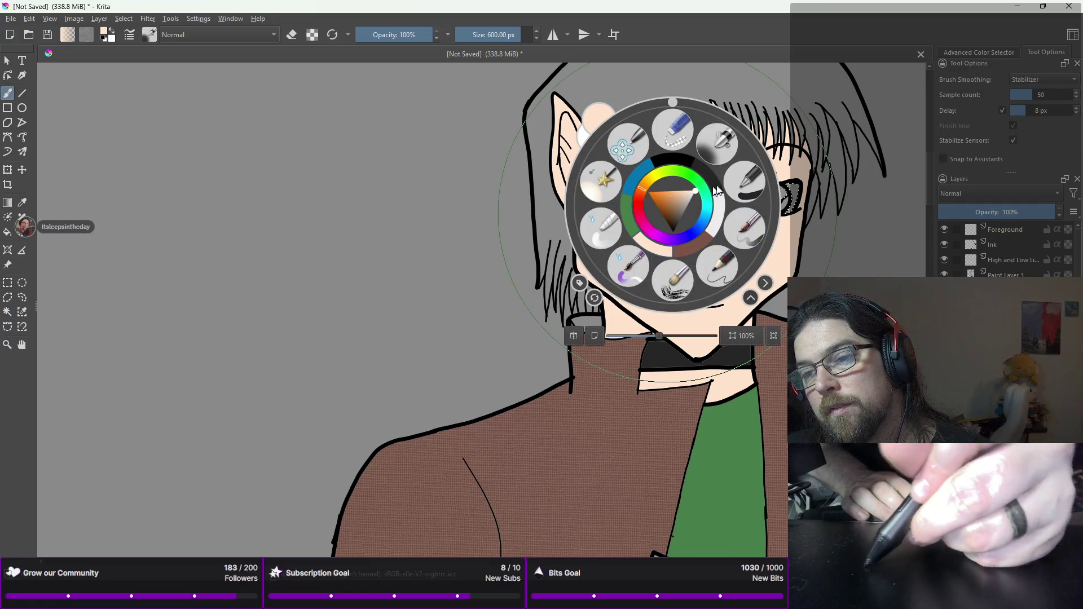
right_click(721, 206)
mouse_move(720, 206)
mouse_down()
mouse_move(664, 315)
mouse_move(727, 184)
mouse_move(612, 153)
mouse_up()
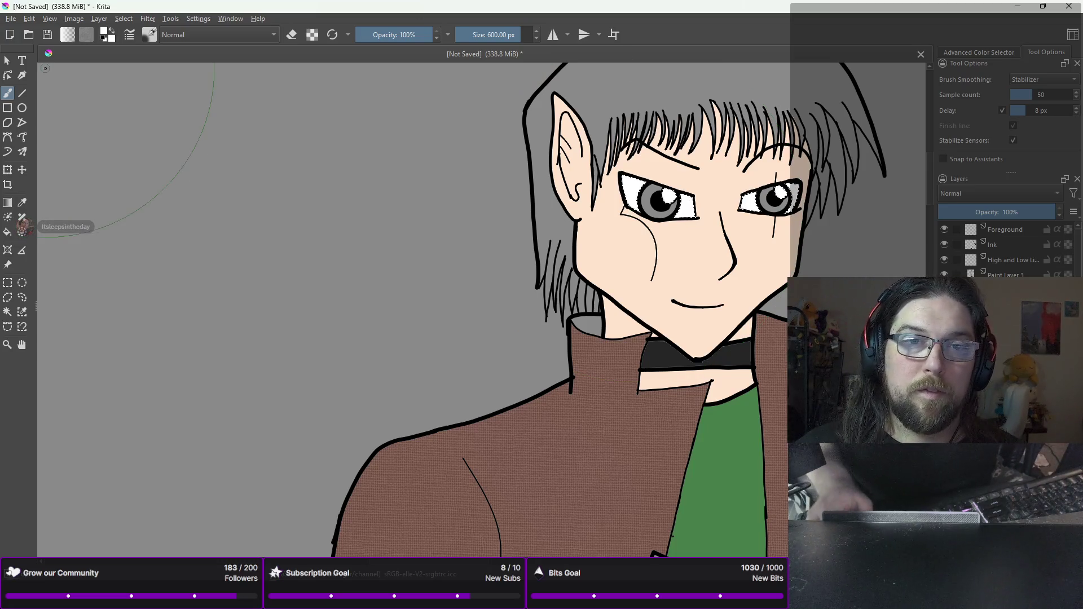
Step: Drop the current selection, then pick green and the fine ink pen brush
click(126, 19)
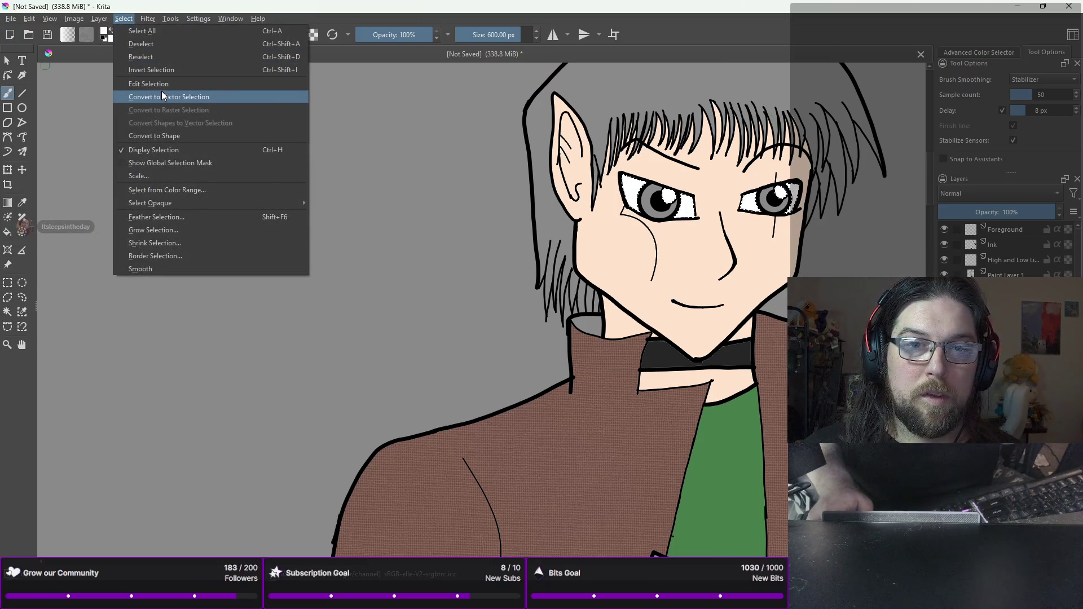
click(161, 69)
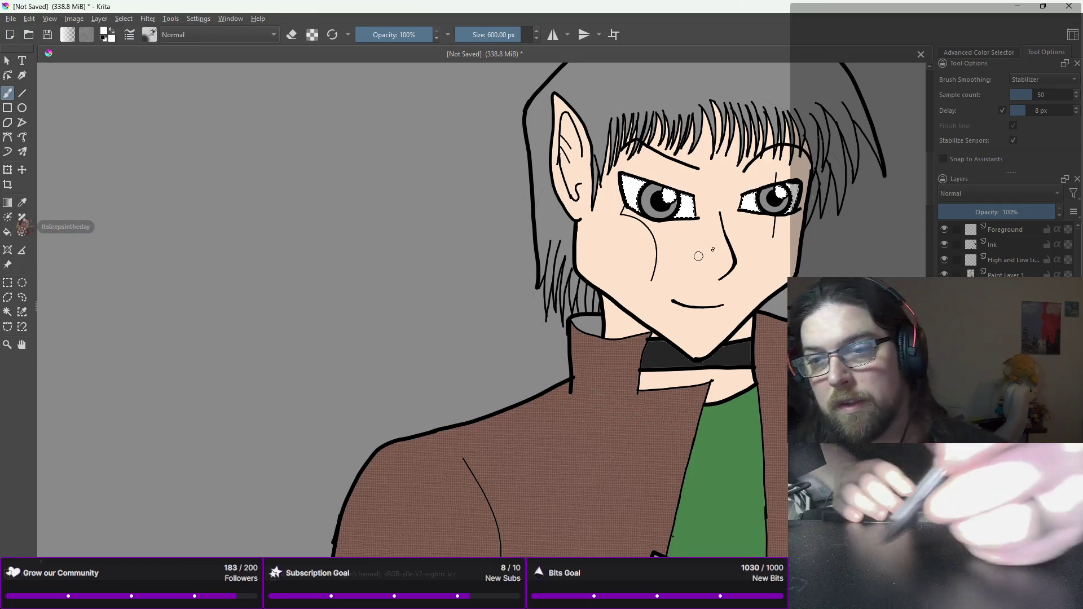
right_click(715, 244)
click(727, 221)
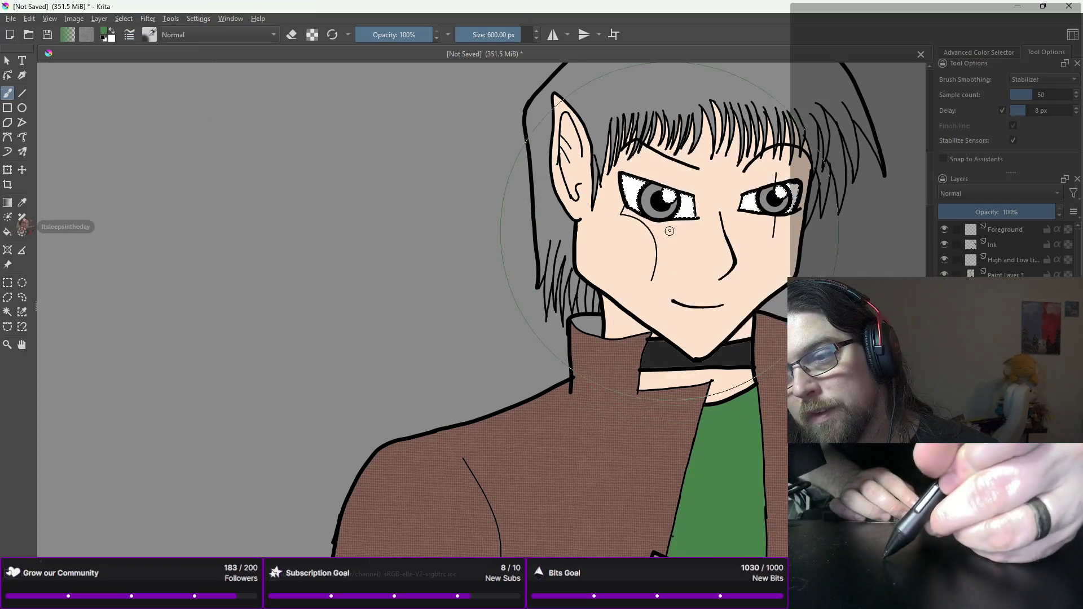
right_click(732, 220)
click(805, 201)
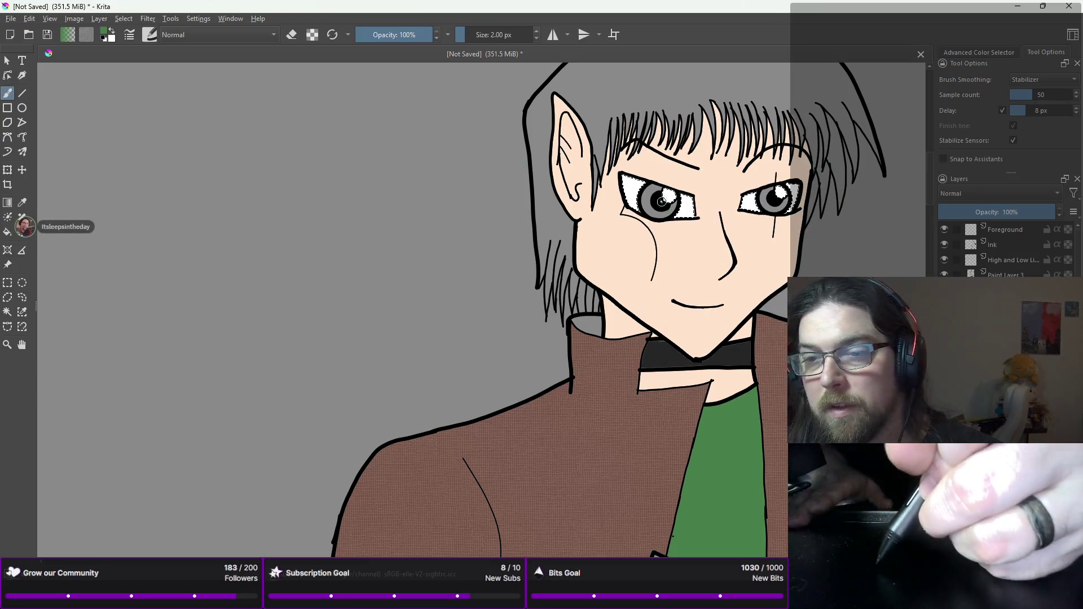
Step: With a 40 px brush, enlarge the left eye's reflection and add a white highlight to the right iris
right_click(652, 207)
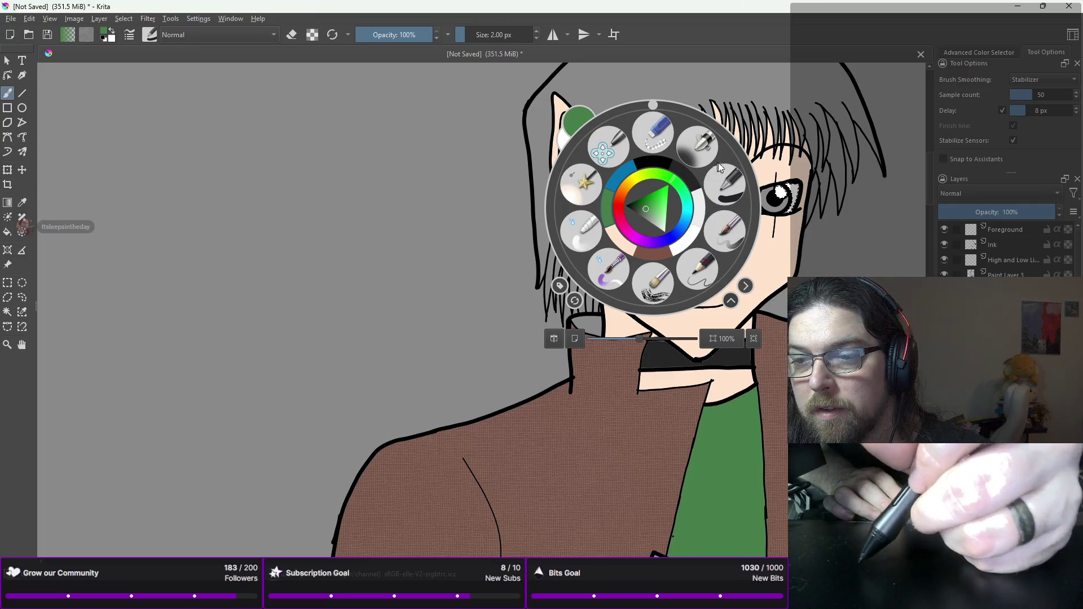
click(725, 233)
click(666, 195)
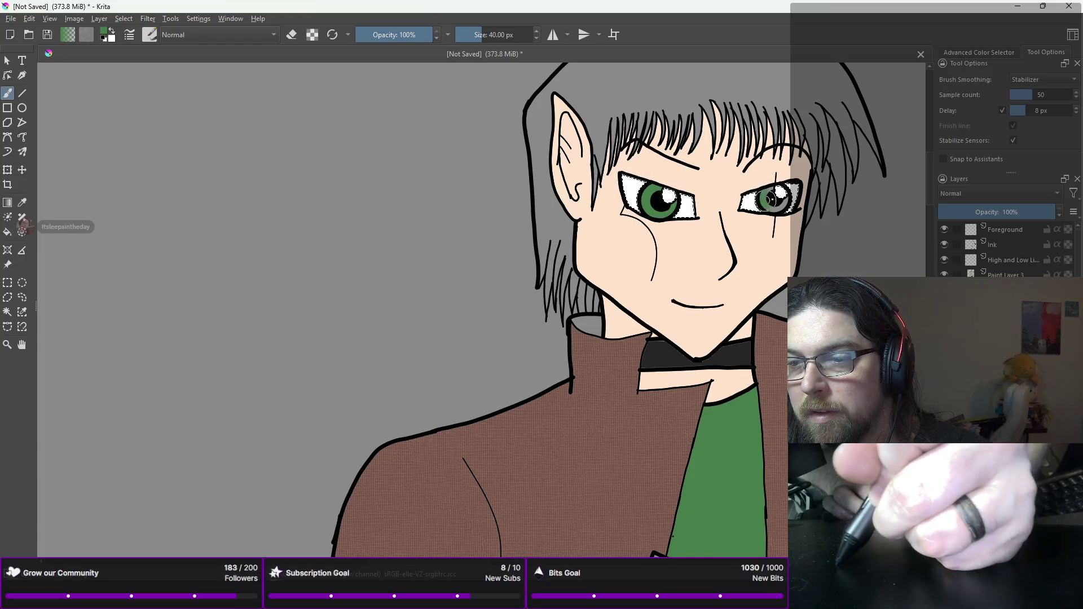
click(781, 195)
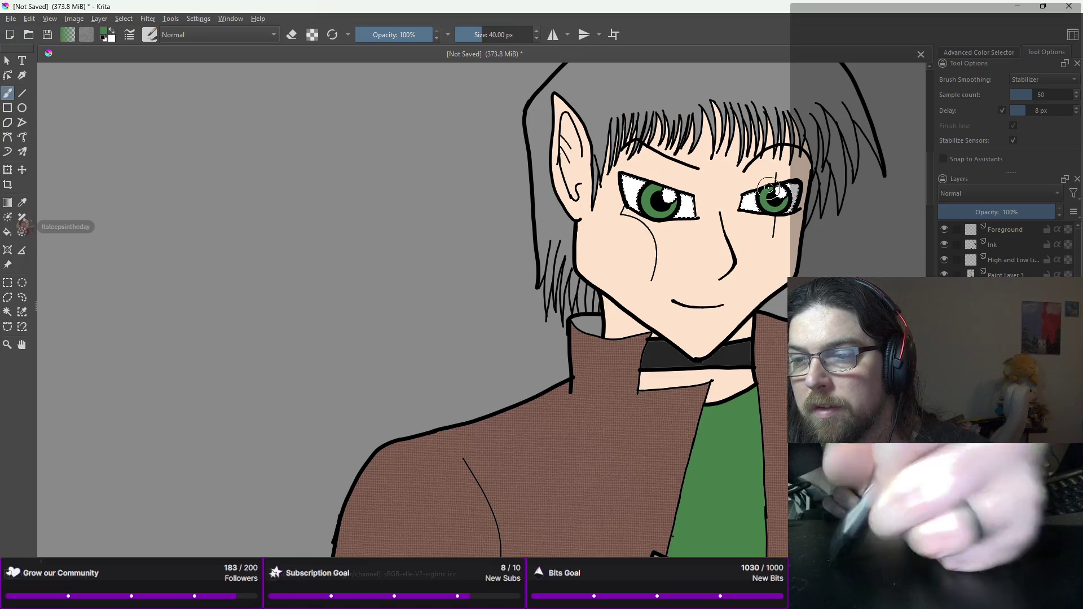
Step: Clear the eye selection with Ctrl+Shift+A and zoom out to the whole figure
key(ctrl+shift+a)
key(2)
drag(768, 188, 690, 131)
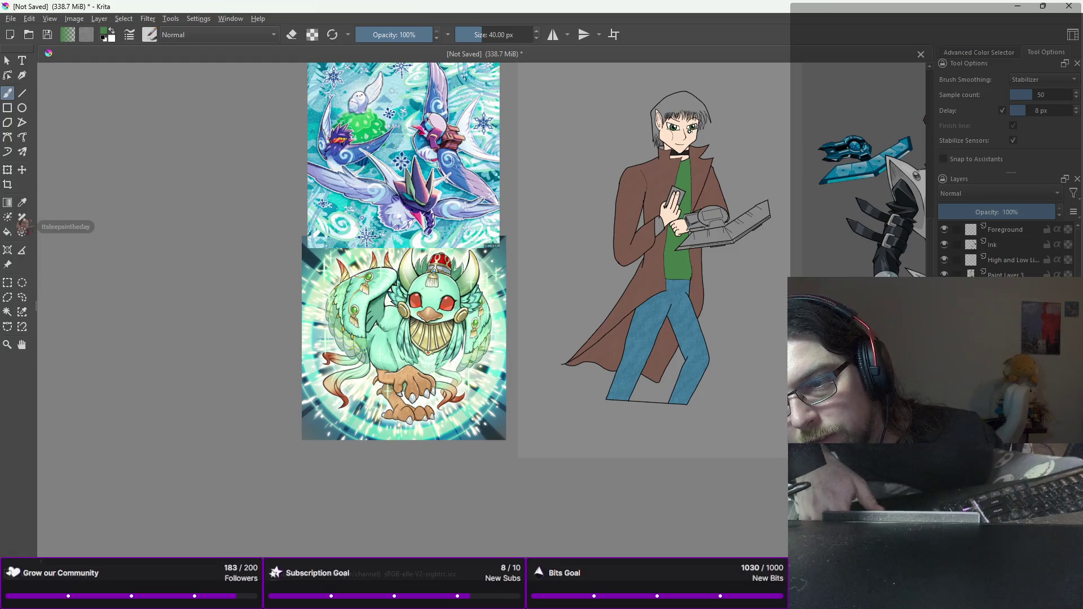
Step: Magic-wand the grey hair region and centre the head in view
scroll(689, 131, up, 2)
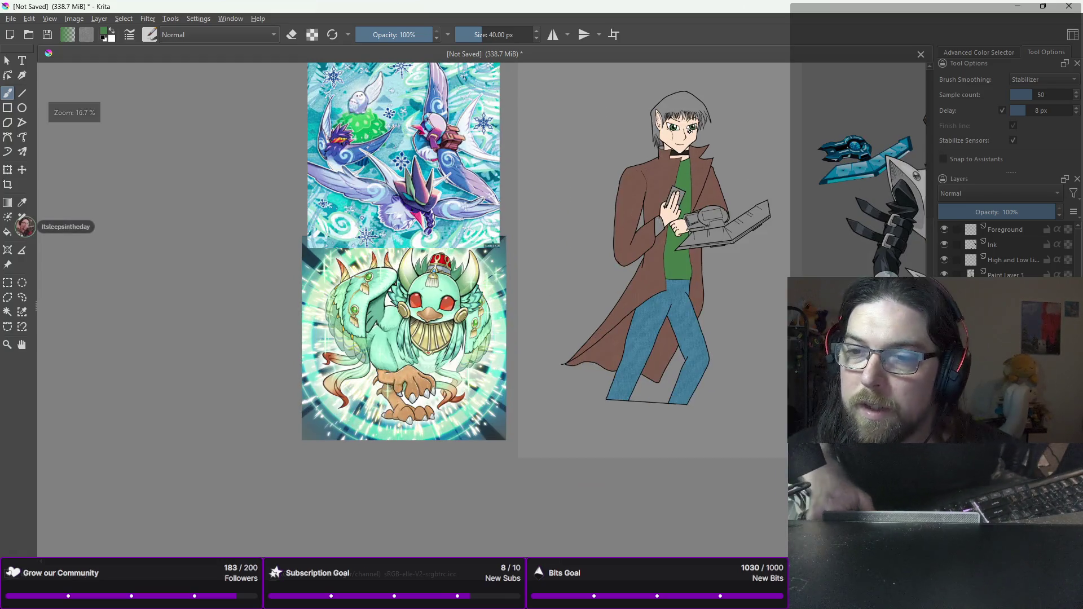
drag(689, 131, 696, 207)
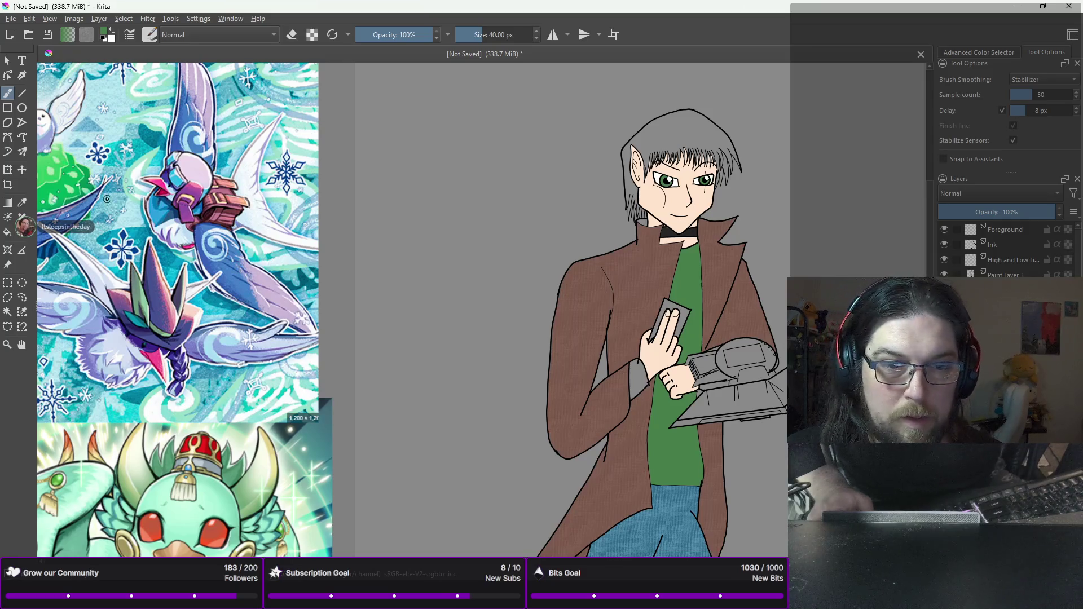
click(12, 312)
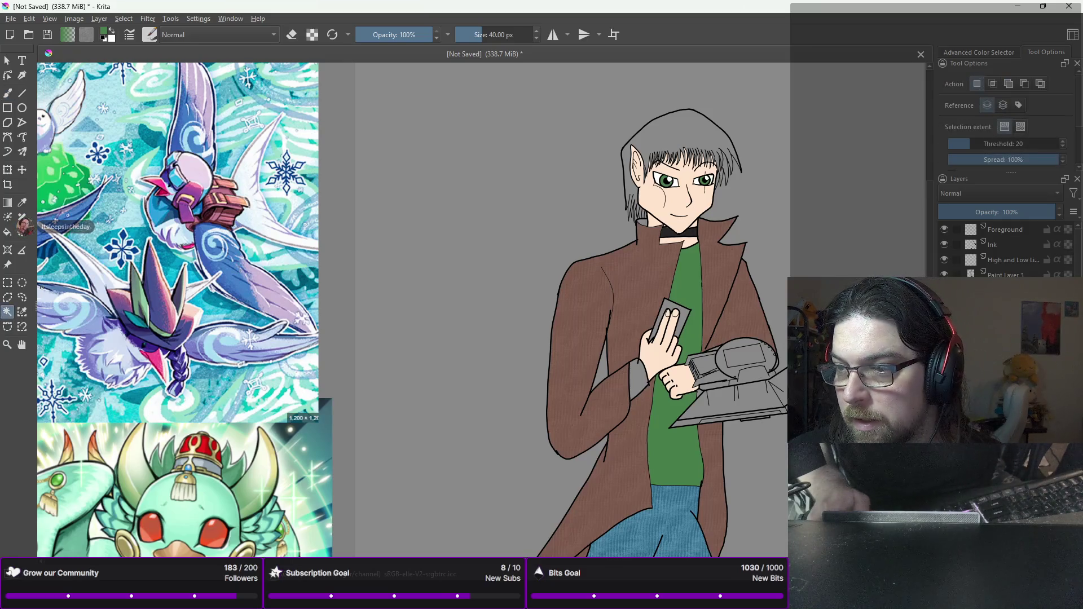
click(691, 146)
scroll(689, 141, up, 4)
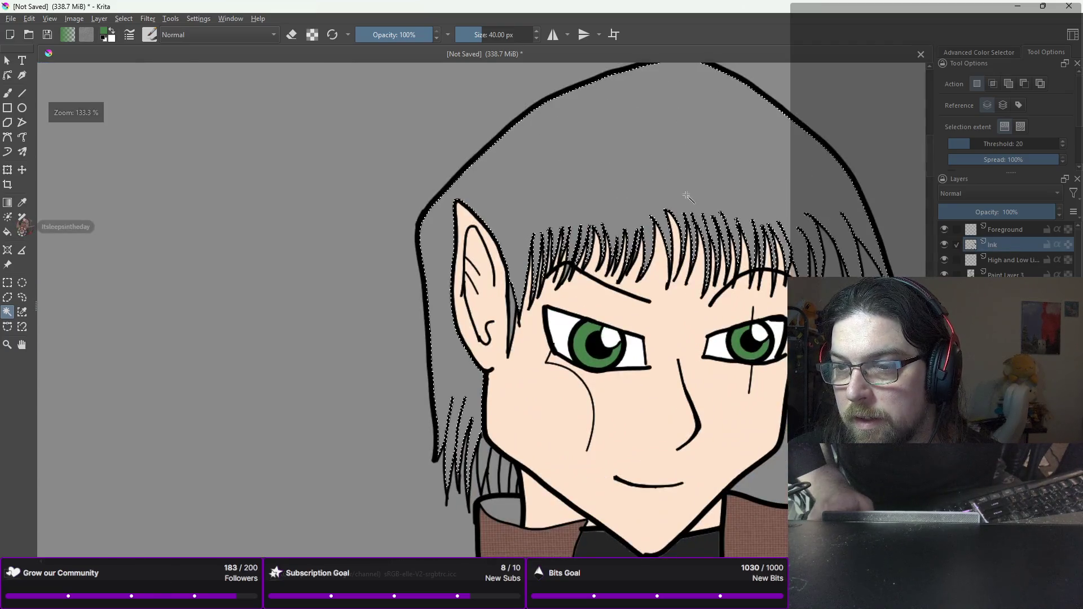
drag(686, 194, 720, 97)
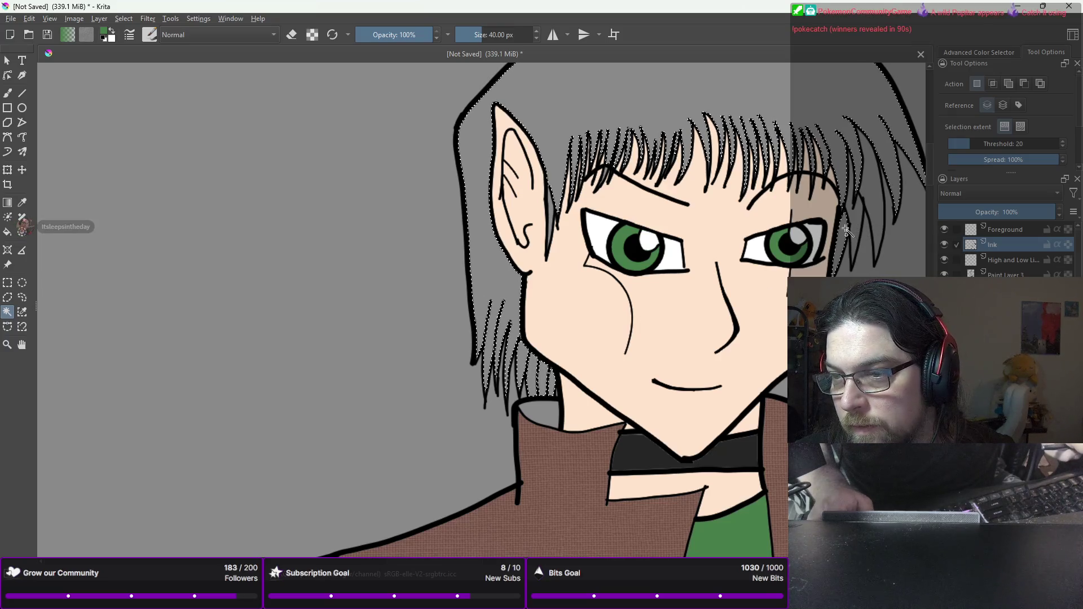
scroll(879, 194, down, 1)
drag(879, 195, 830, 268)
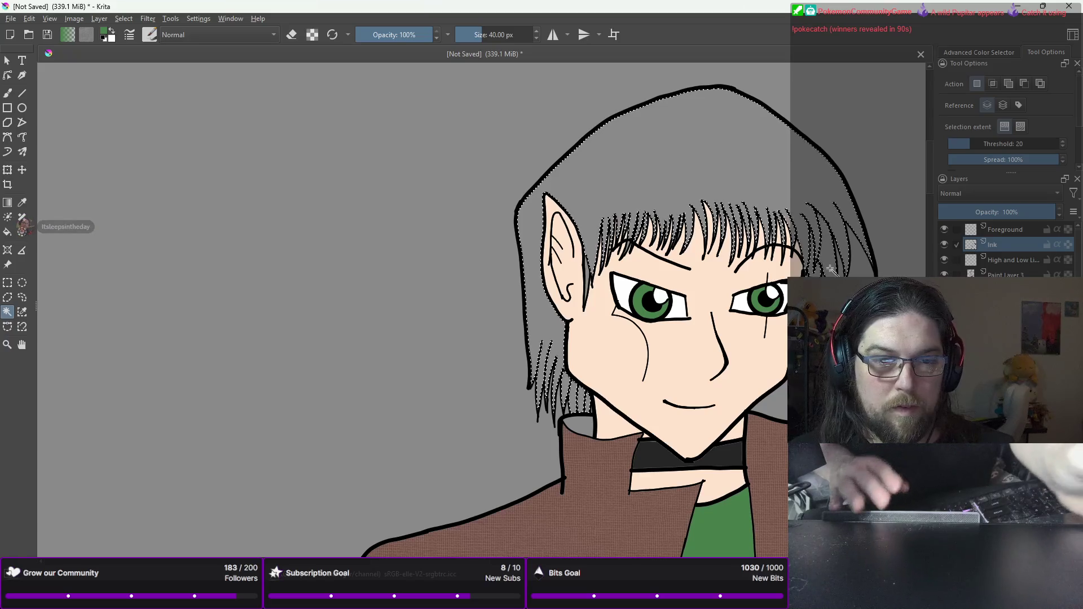
Step: Add a missed hair area with a freehand lasso, then return to the brush
click(22, 297)
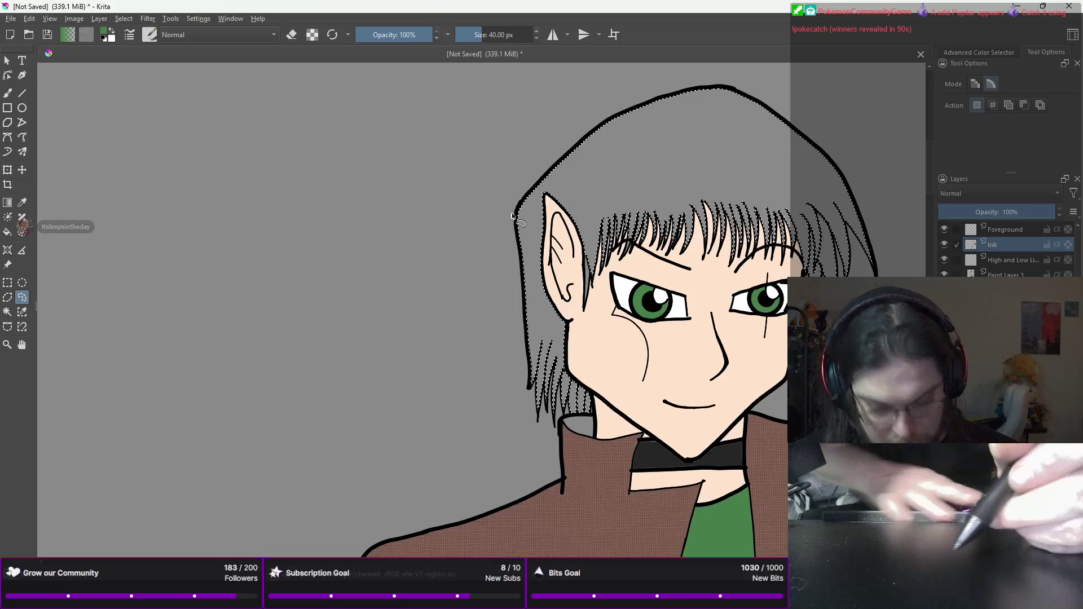
mouse_move(819, 190)
mouse_down()
mouse_move(807, 275)
mouse_move(781, 223)
mouse_move(813, 248)
mouse_move(807, 268)
mouse_move(598, 269)
mouse_move(581, 310)
mouse_move(586, 258)
mouse_up()
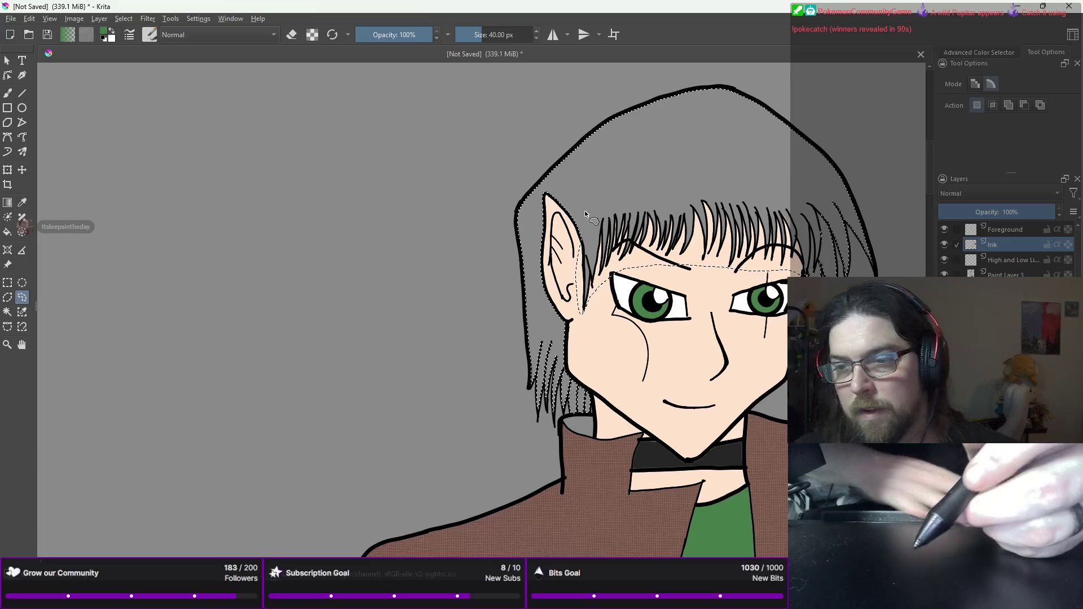
click(8, 314)
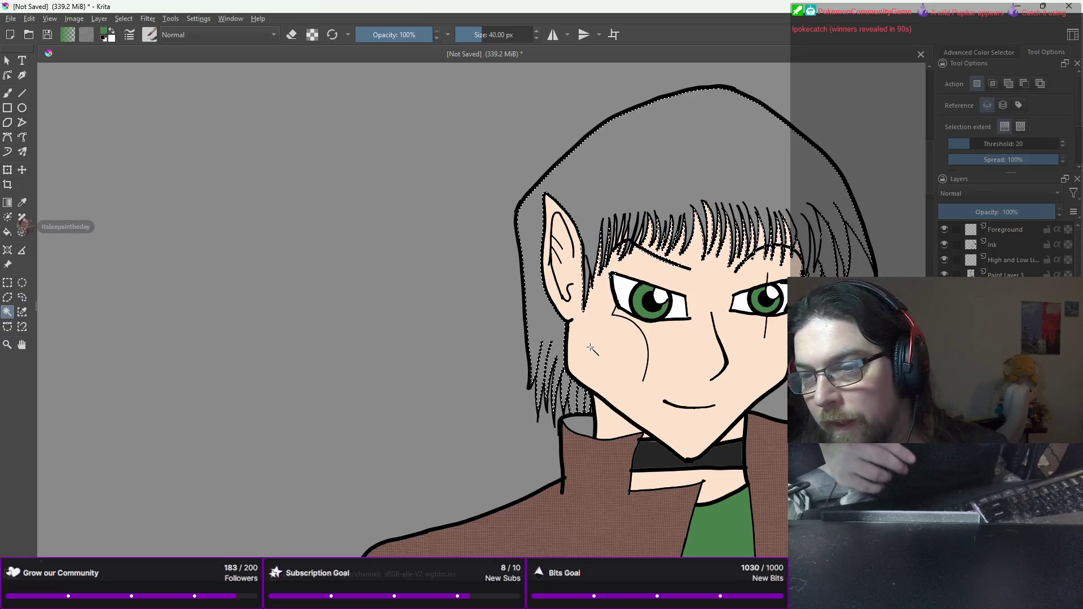
key(b)
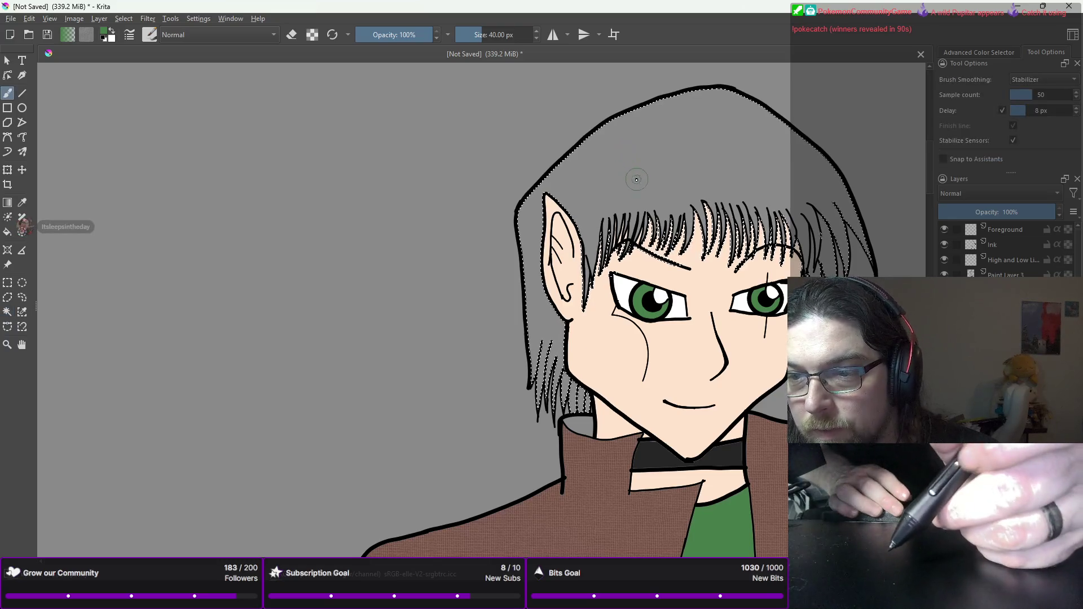
right_click(635, 179)
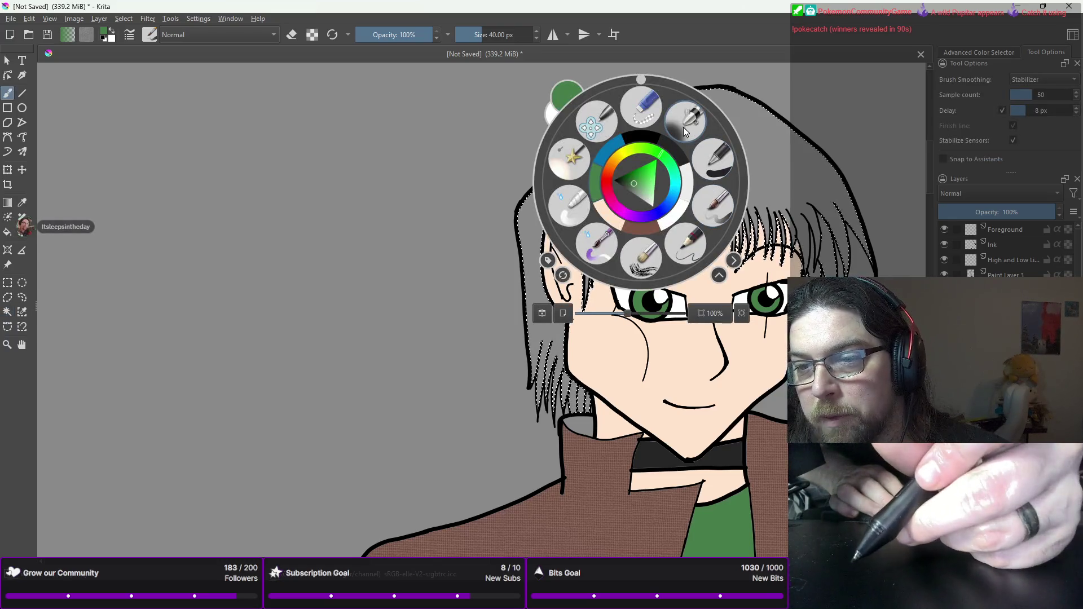
Step: Paint the selected hair brown using a large brush preset
click(684, 123)
right_click(649, 214)
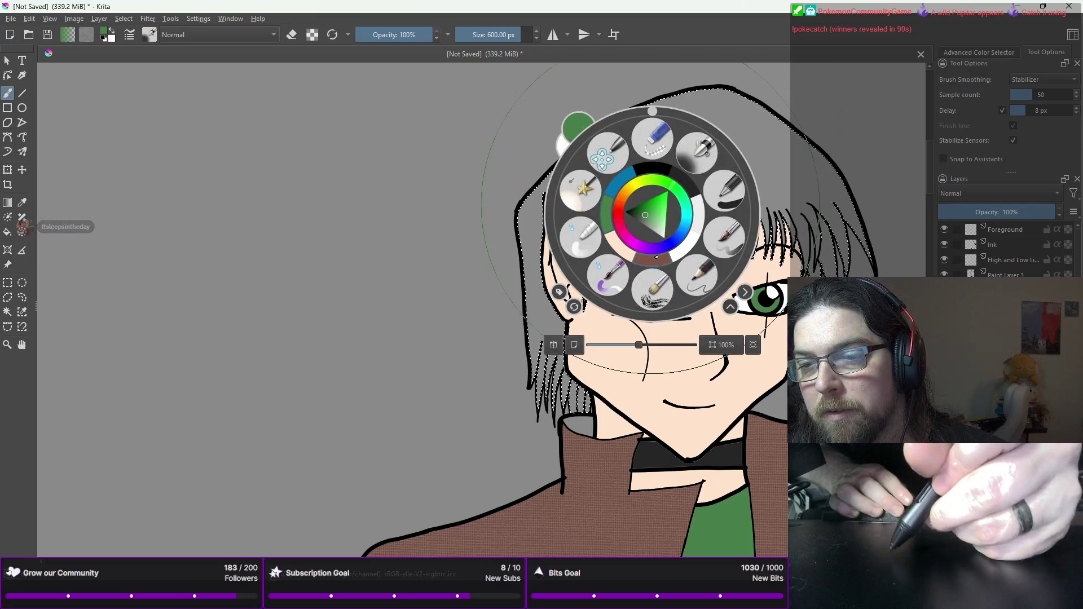
click(656, 261)
mouse_move(705, 141)
mouse_down()
mouse_move(649, 169)
mouse_move(618, 305)
mouse_up()
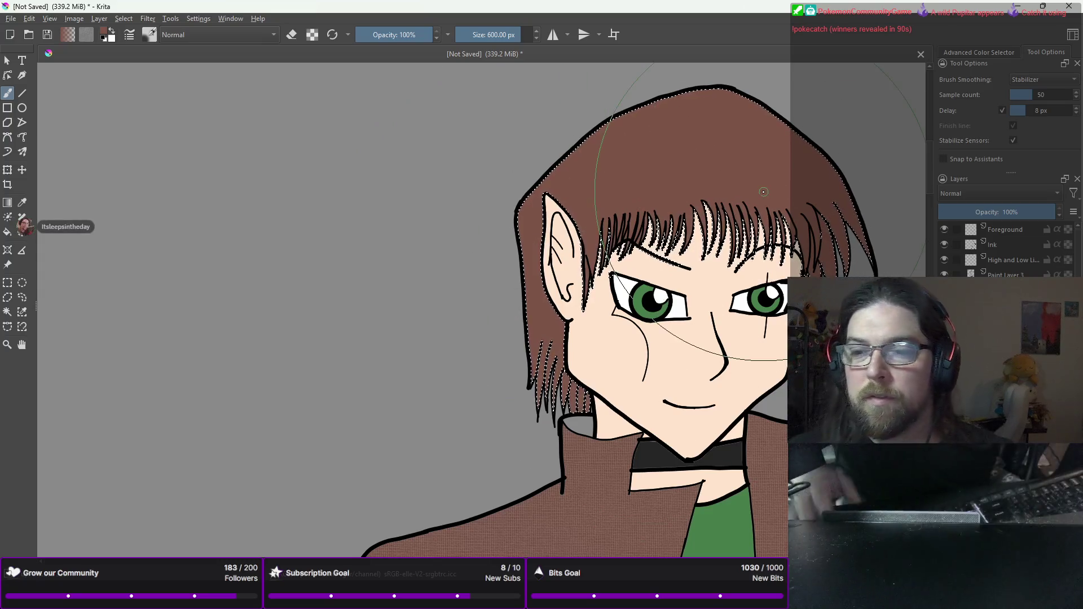
scroll(763, 192, down, 6)
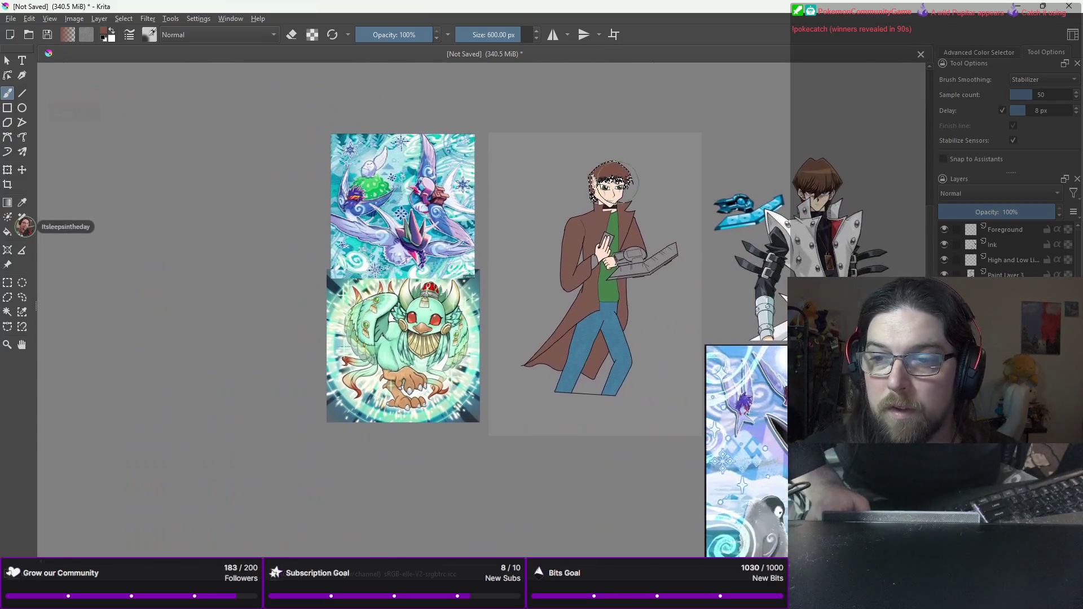
scroll(612, 180, up, 1)
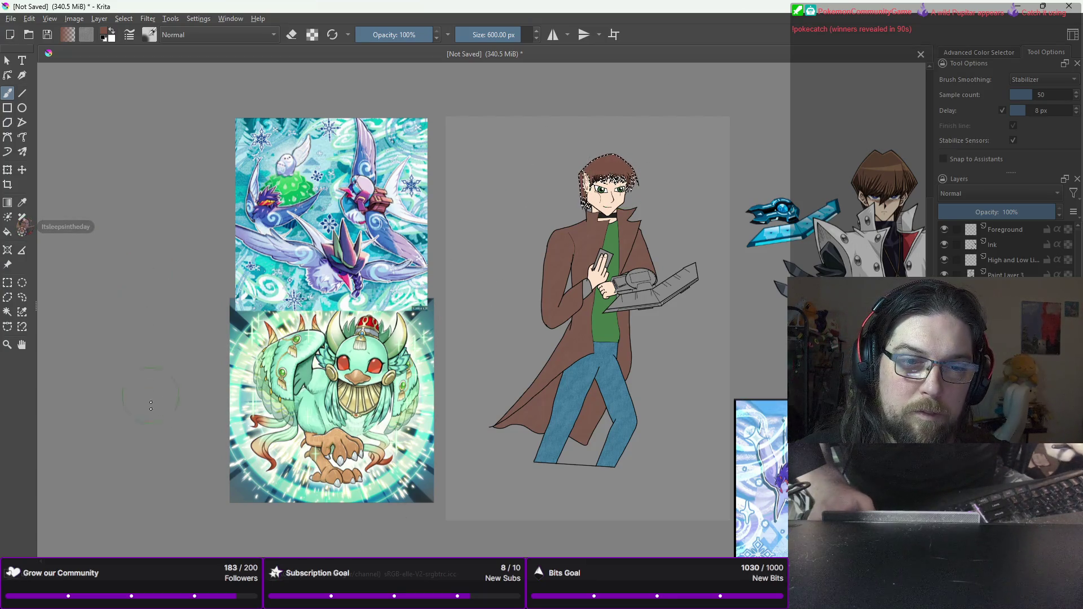
click(5, 233)
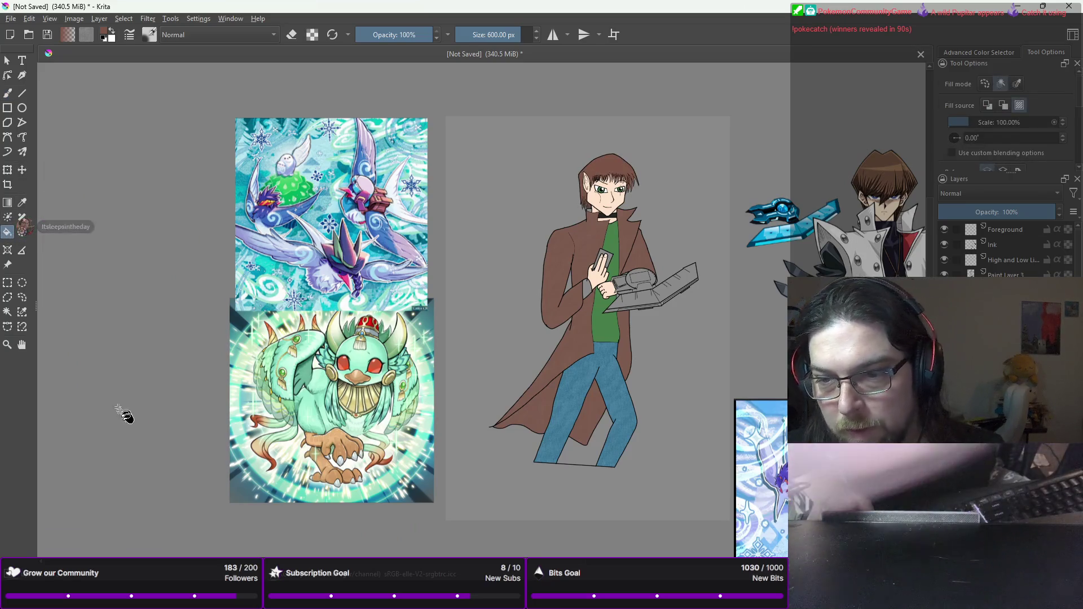
right_click(595, 307)
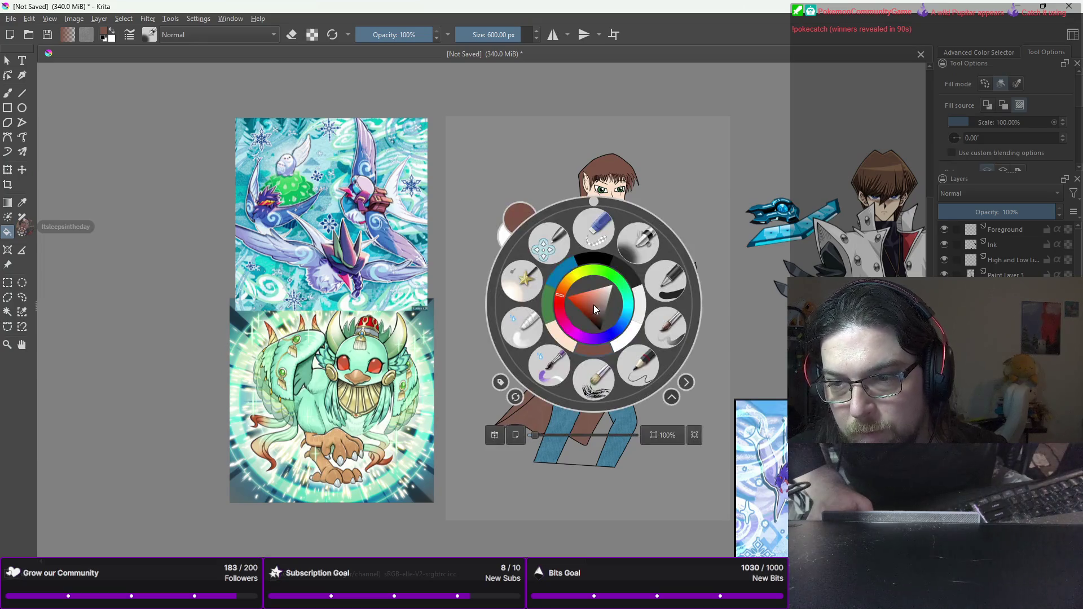
click(554, 306)
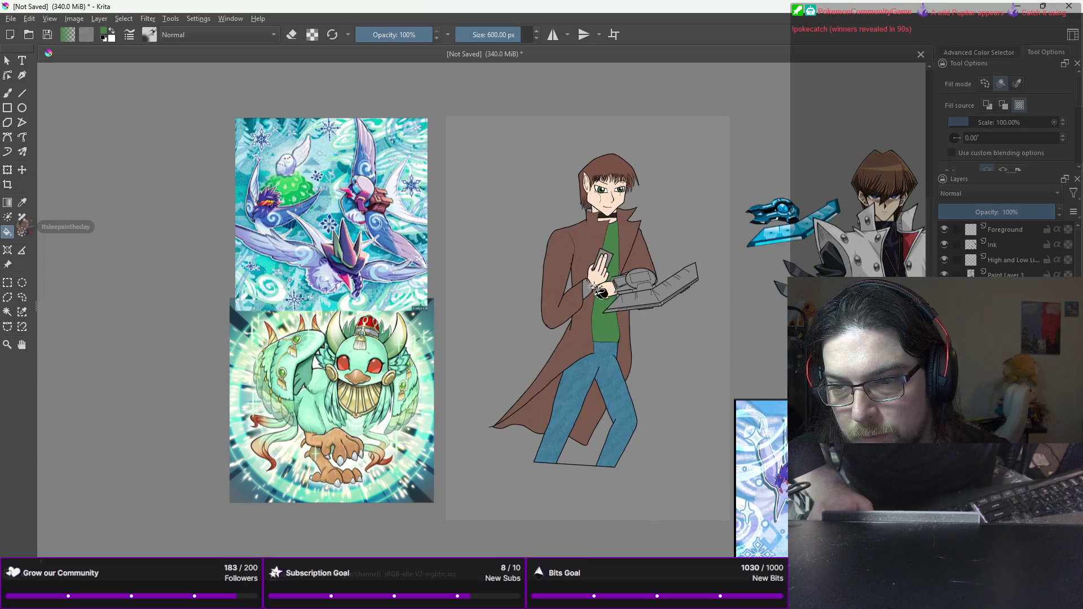
click(589, 288)
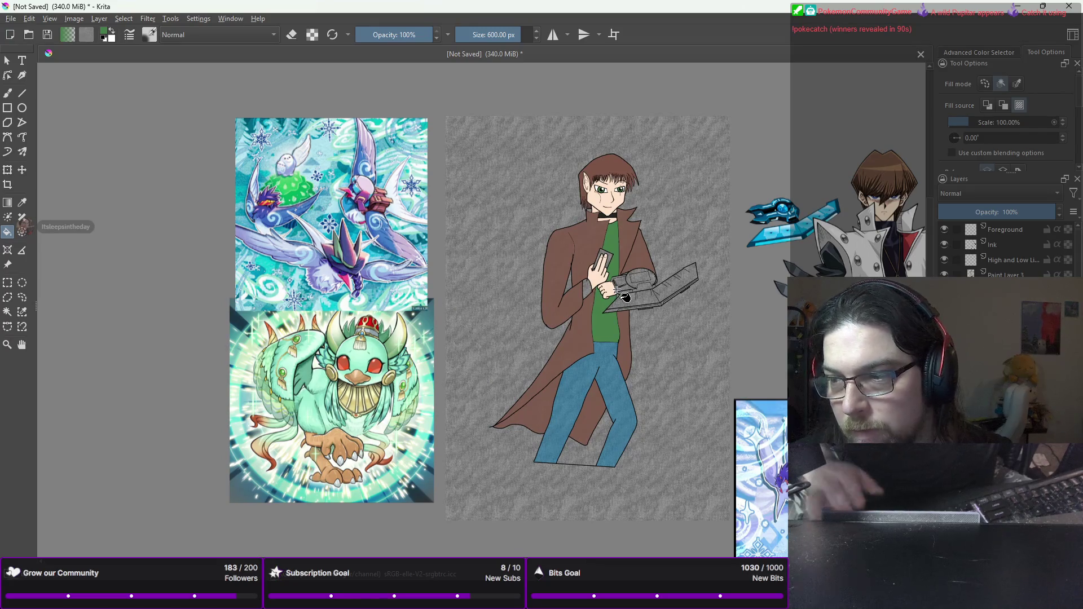
key(ctrl+z)
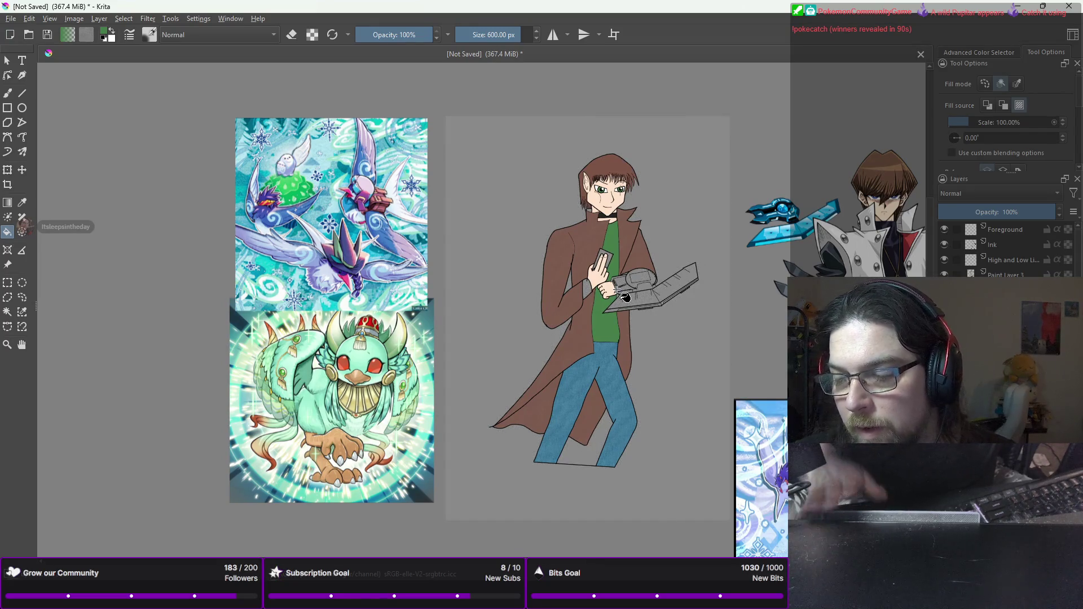
click(1000, 55)
click(1031, 50)
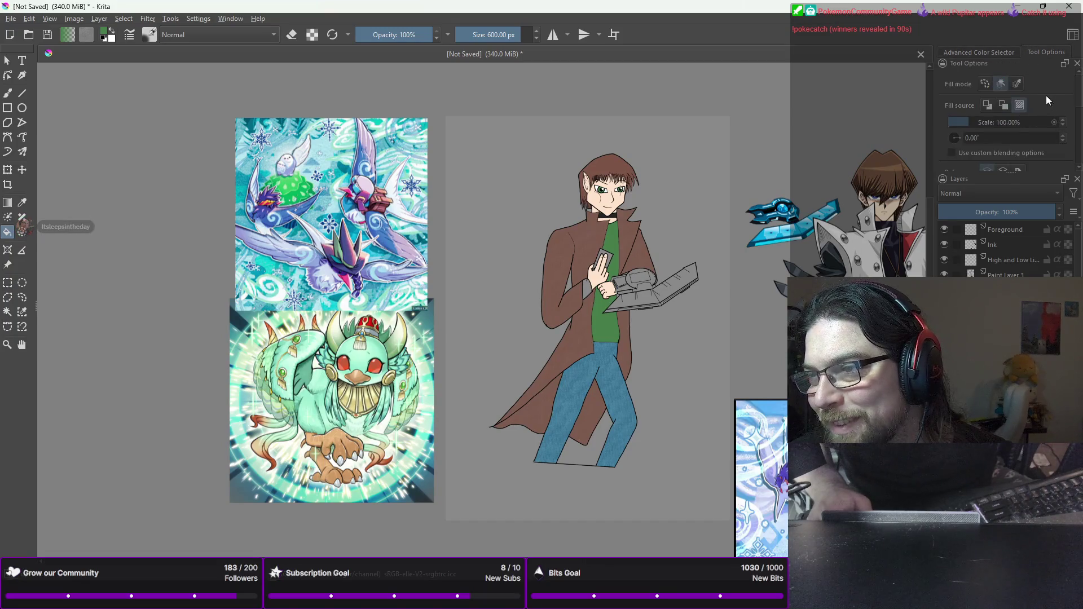
click(987, 105)
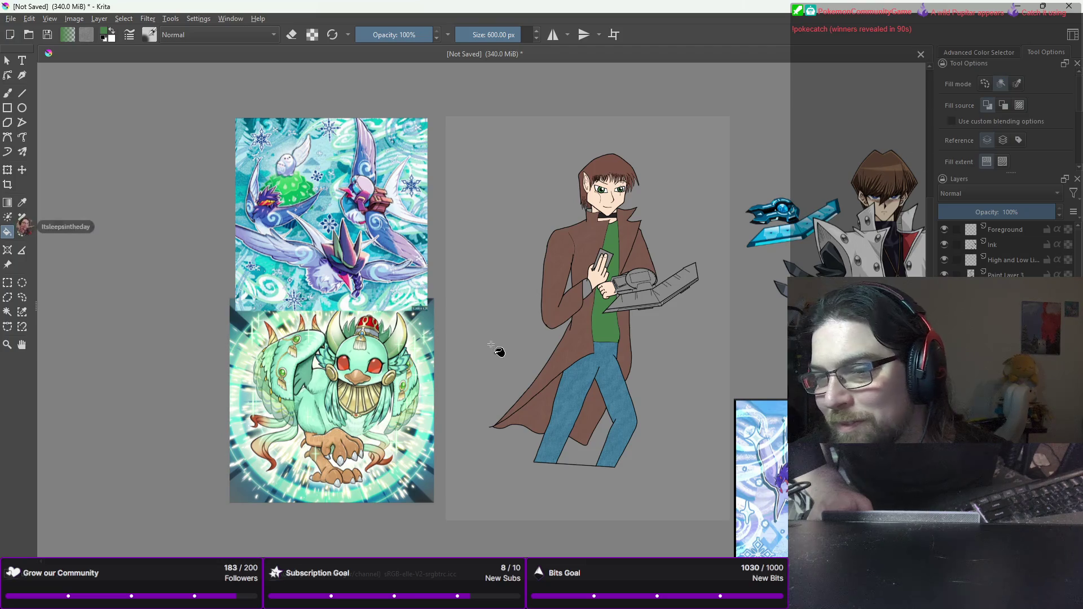
click(607, 297)
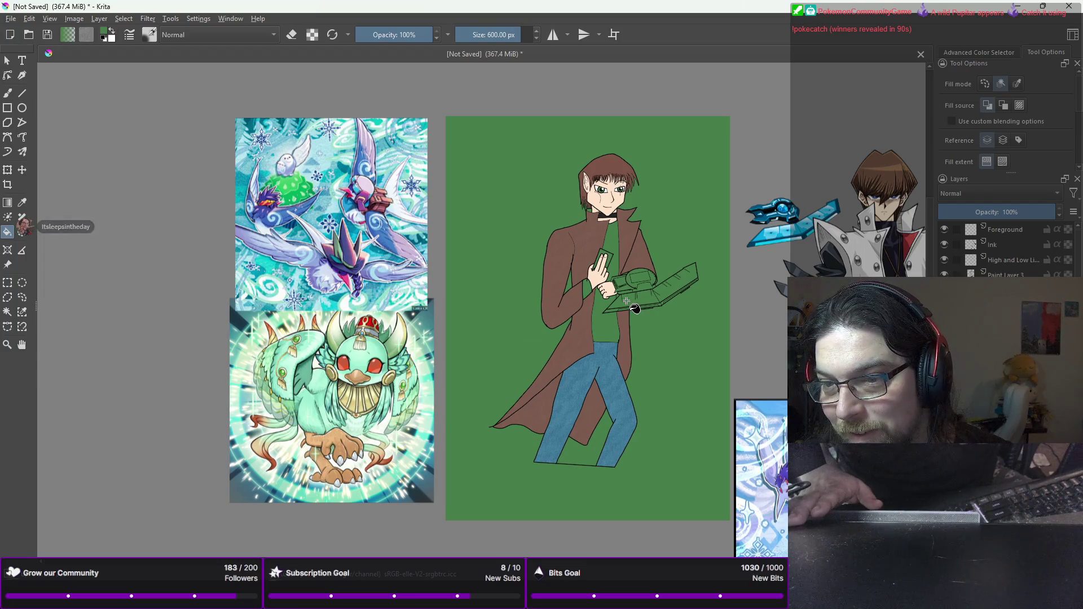
key(ctrl+z)
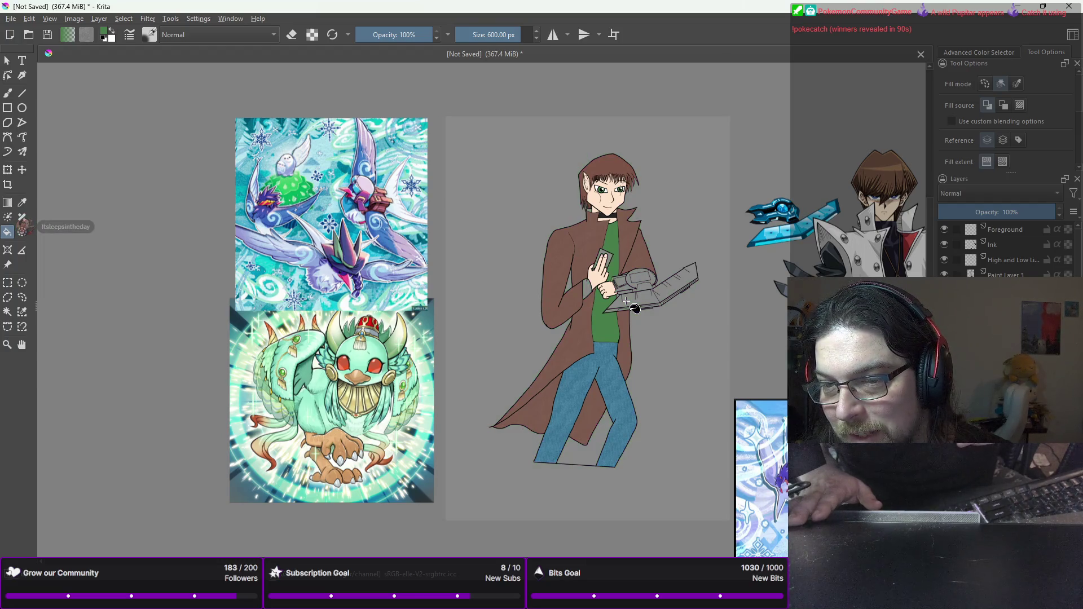
scroll(626, 301, up, 4)
Step: Undo a stray fill and paint the grey cuff gap green with a 40 px brush
drag(501, 293, 611, 278)
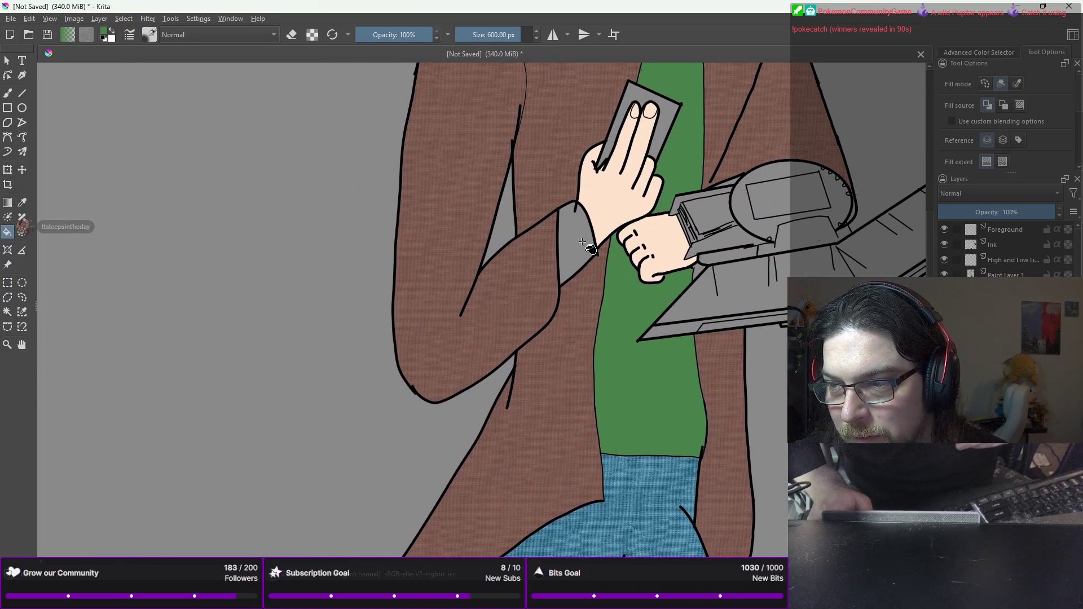
click(582, 242)
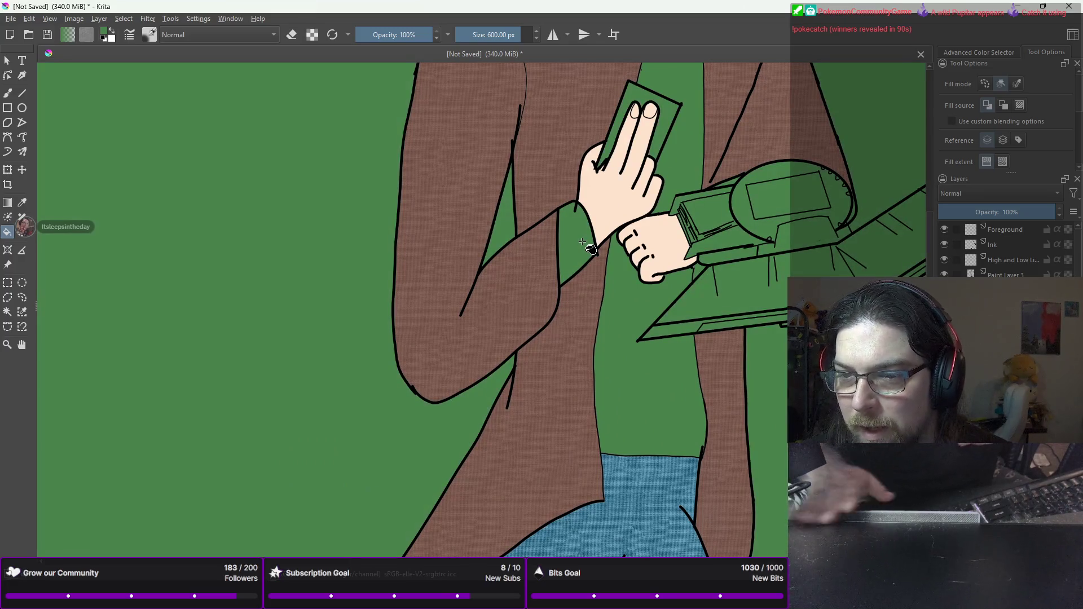
key(ctrl+z)
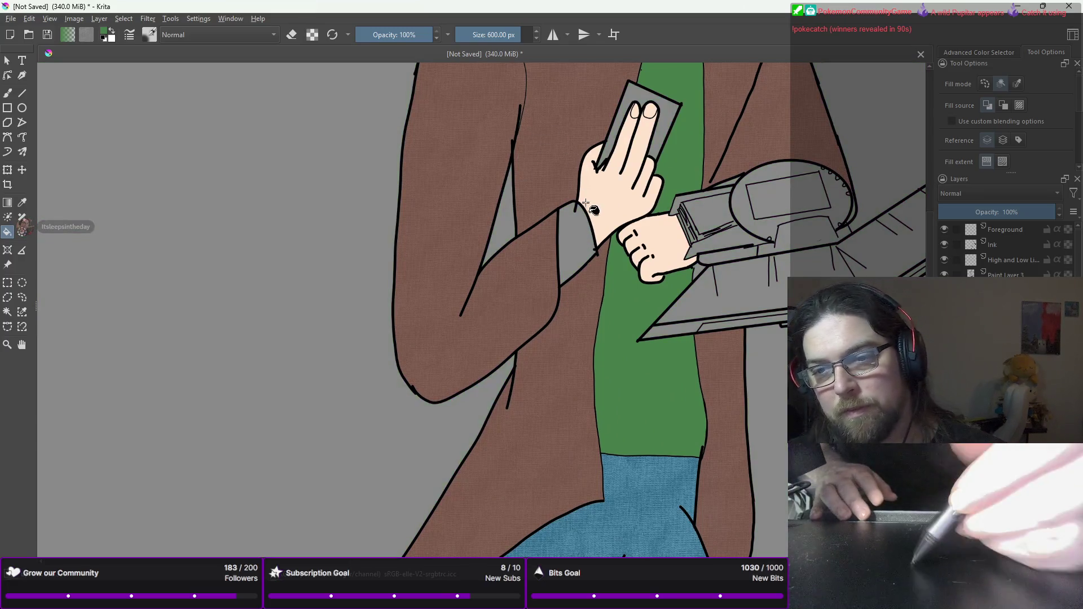
key(b)
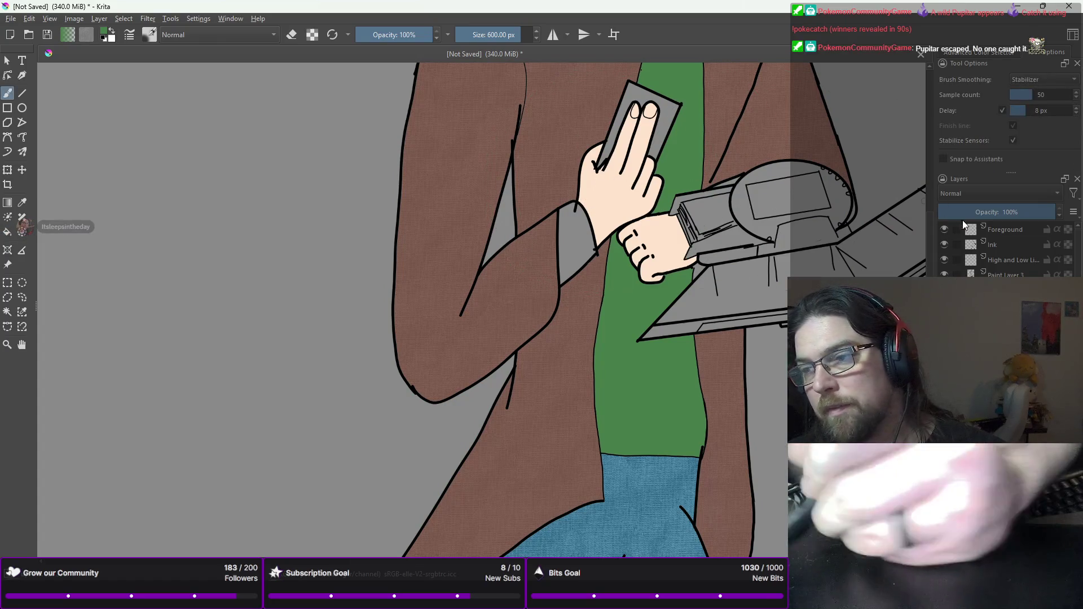
right_click(592, 217)
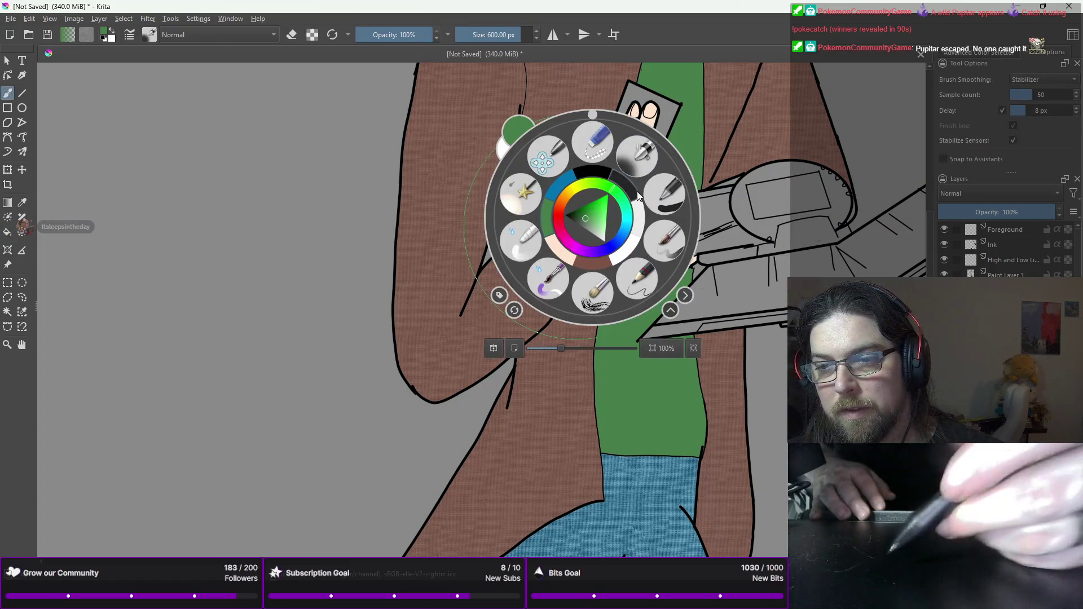
click(652, 267)
scroll(587, 169, up, 3)
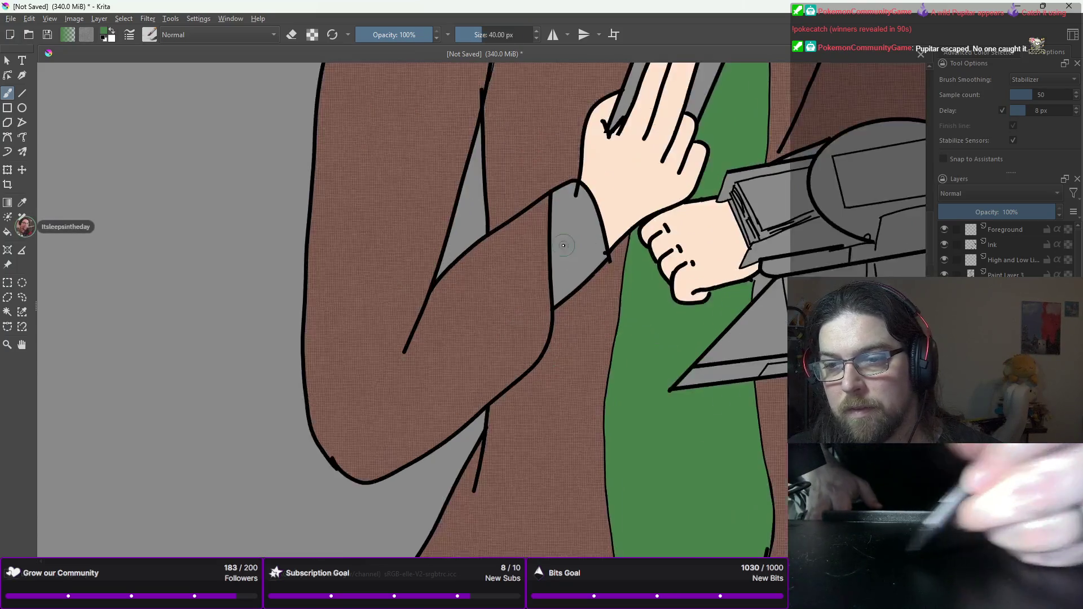
mouse_move(585, 164)
mouse_down()
mouse_move(555, 307)
mouse_move(536, 226)
mouse_move(557, 191)
mouse_move(526, 127)
mouse_move(553, 107)
mouse_move(592, 107)
mouse_move(620, 132)
mouse_move(652, 280)
mouse_move(665, 291)
mouse_move(612, 305)
mouse_move(603, 284)
mouse_up()
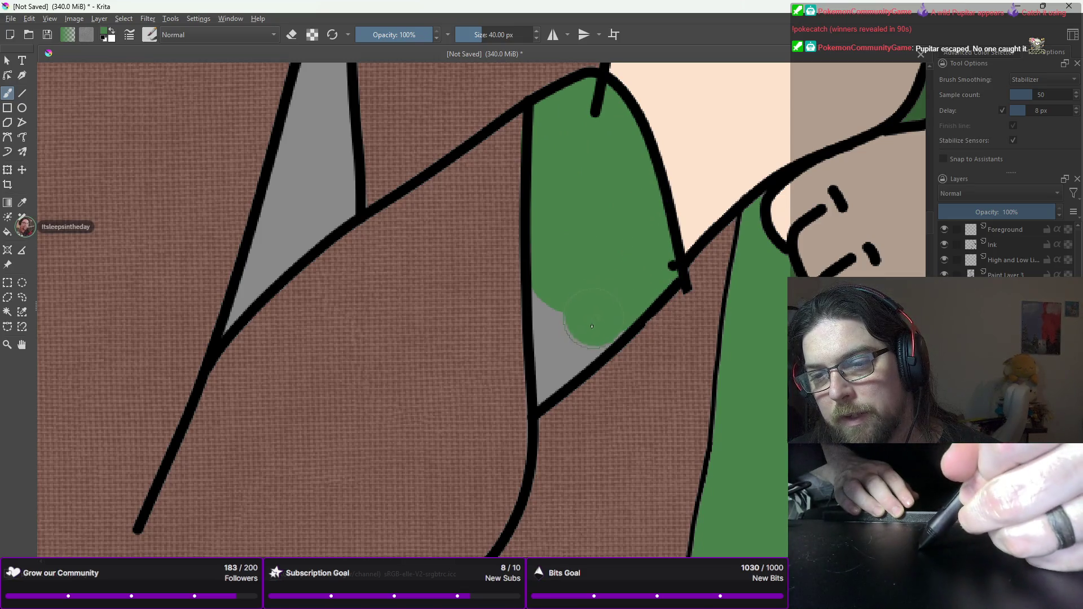
mouse_move(596, 322)
mouse_down()
mouse_move(560, 367)
mouse_move(568, 306)
mouse_up()
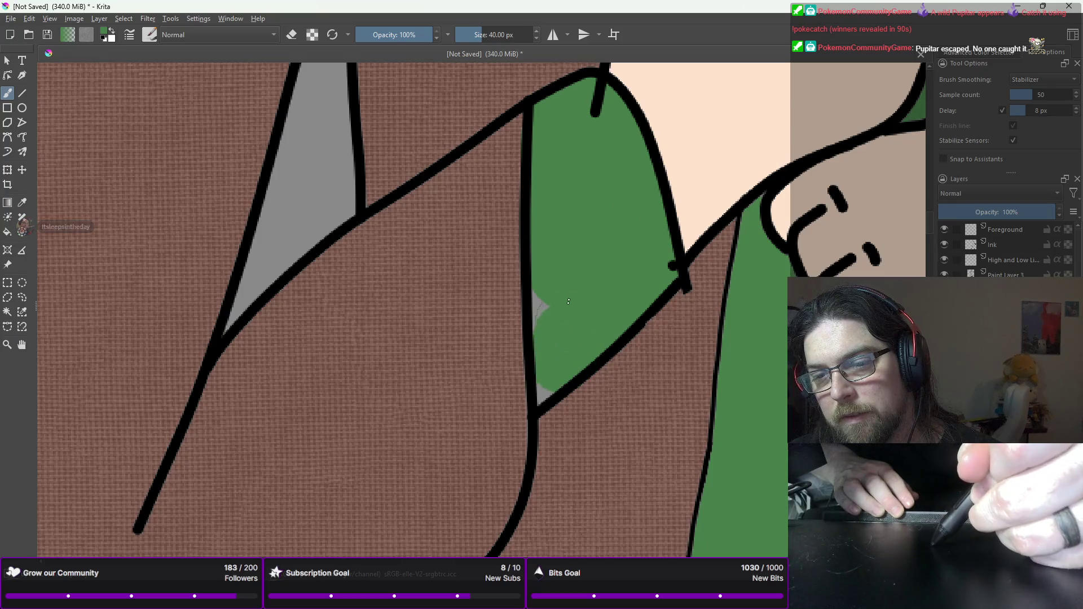
Step: Switch to the eraser brush preset, undoing an accidental Foreground layer duplicate
right_click(600, 315)
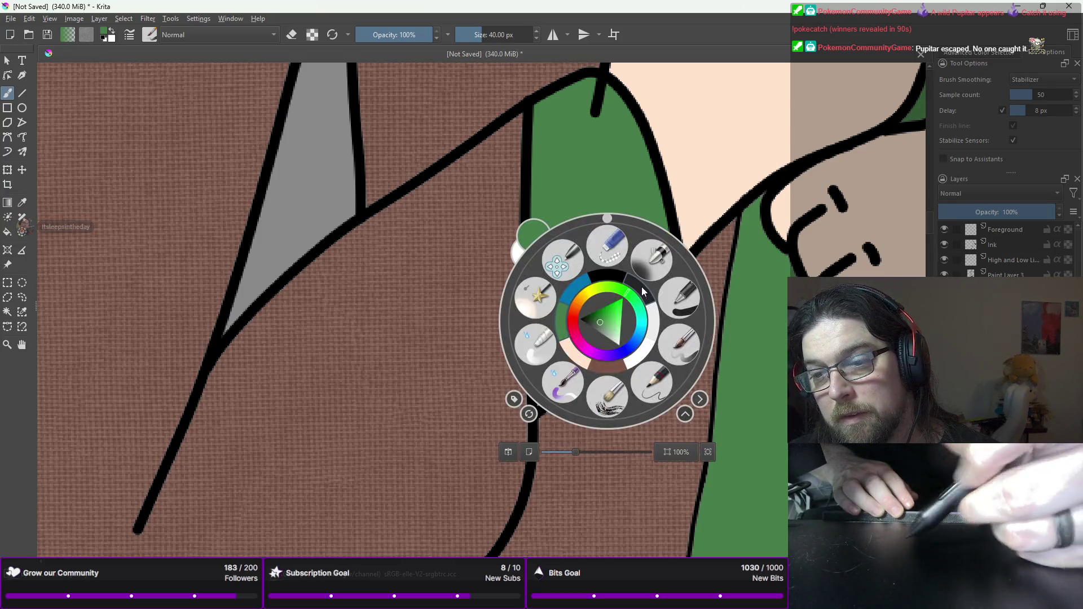
click(680, 309)
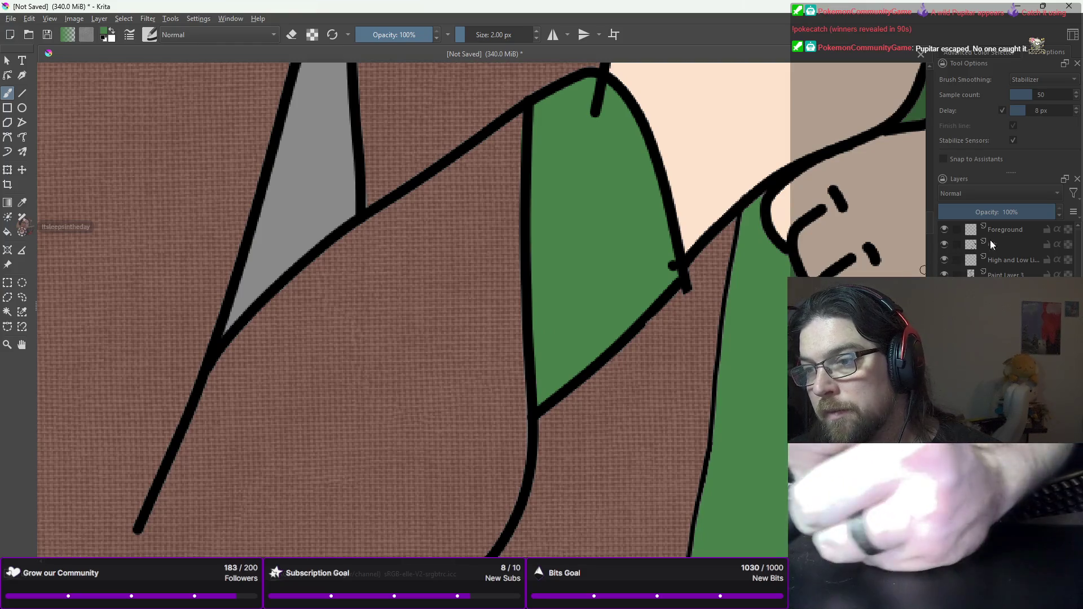
key(ctrl+j)
right_click(737, 195)
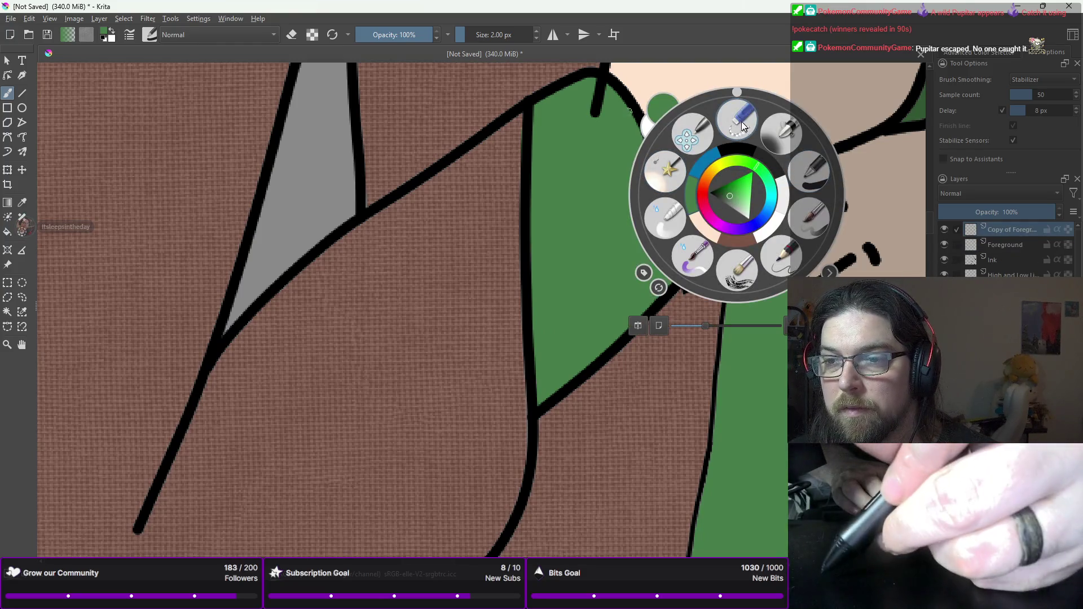
click(679, 164)
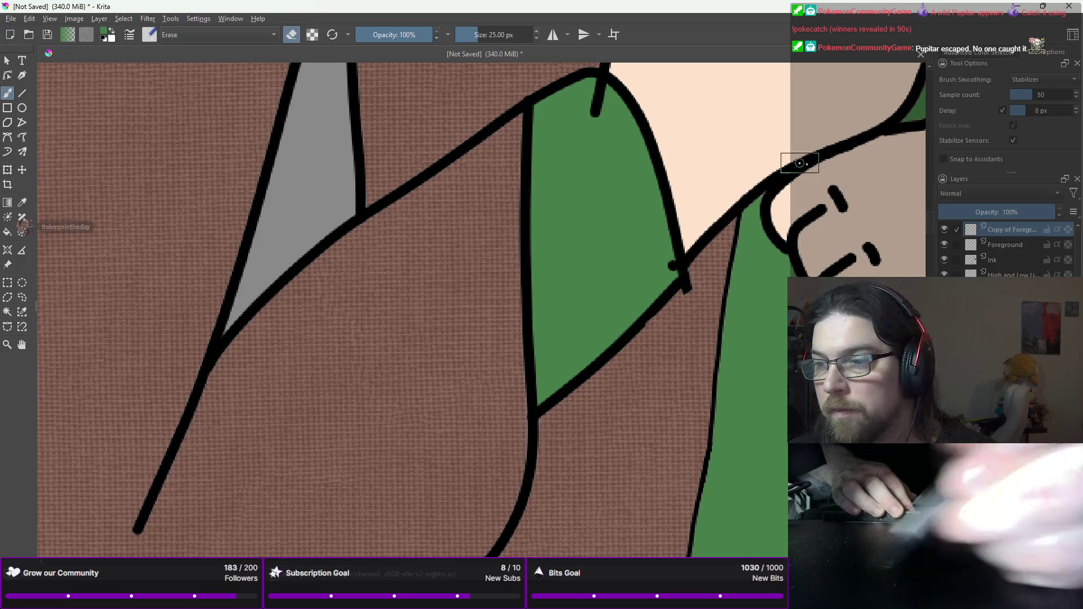
key(ctrl+z)
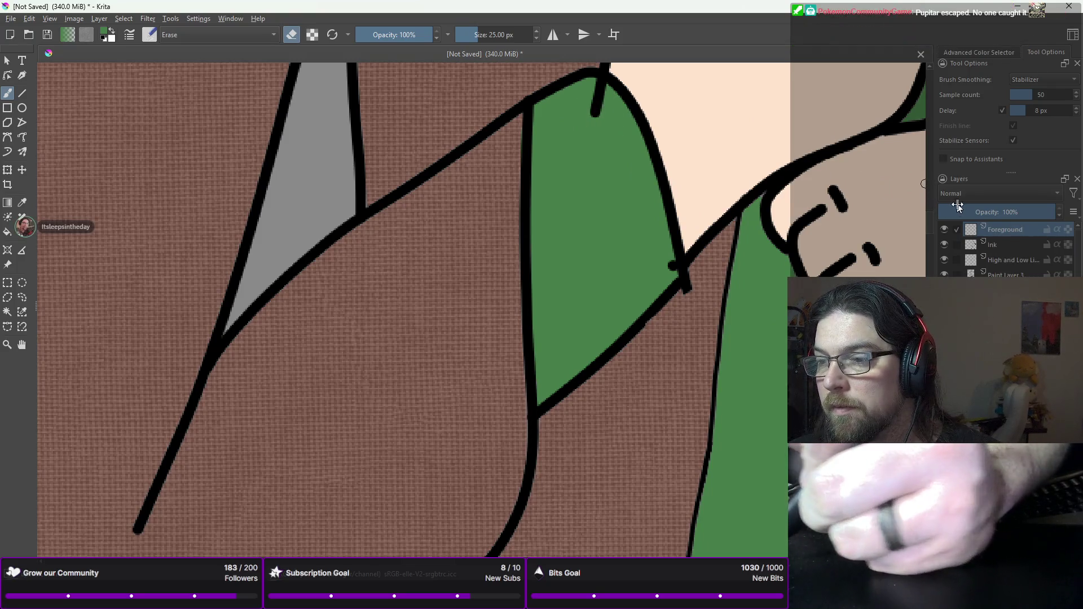
Step: On the Ink layer, erase stray ink blobs at the cuff's top, right edge and lower-right corner
click(991, 244)
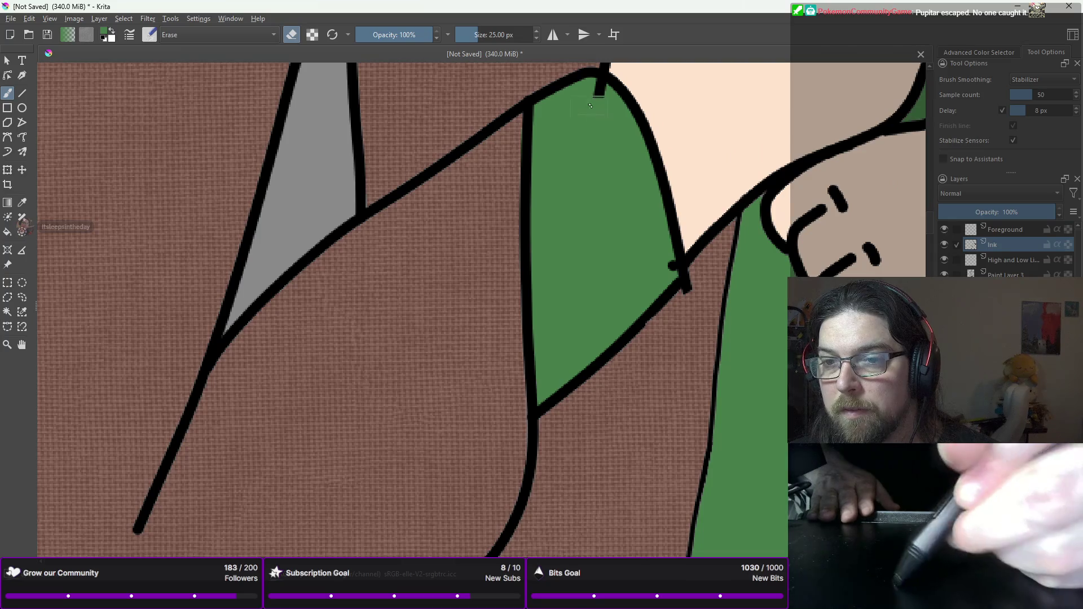
click(598, 84)
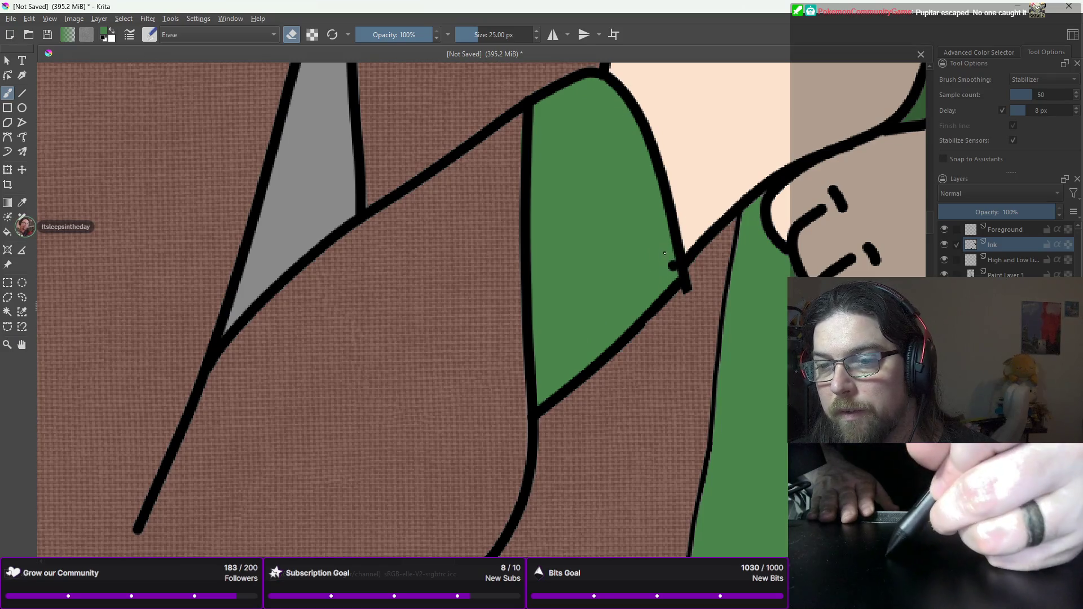
drag(671, 259, 674, 267)
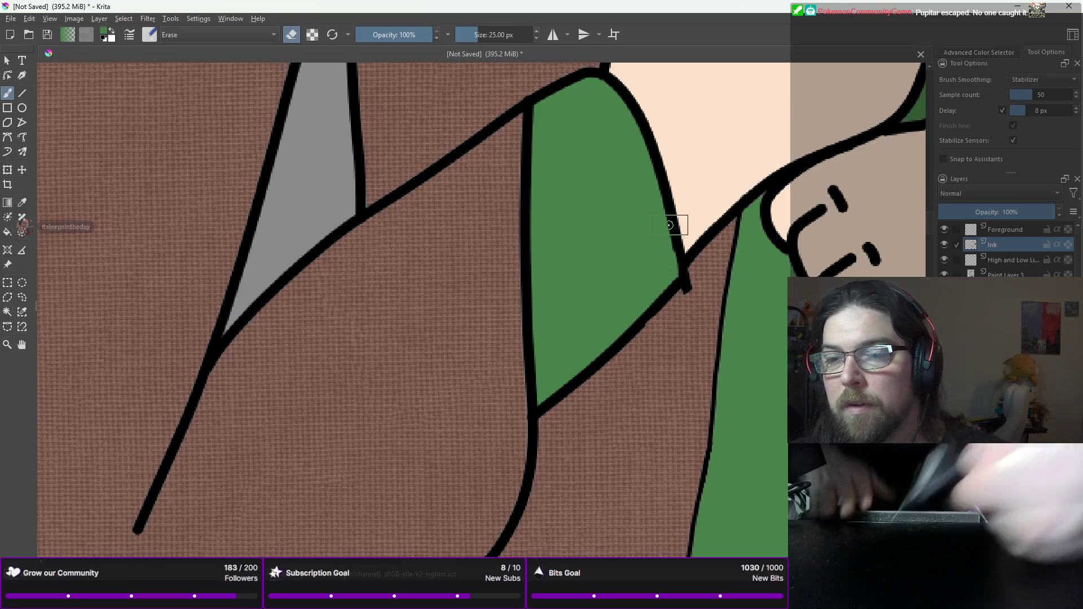
drag(685, 288, 700, 279)
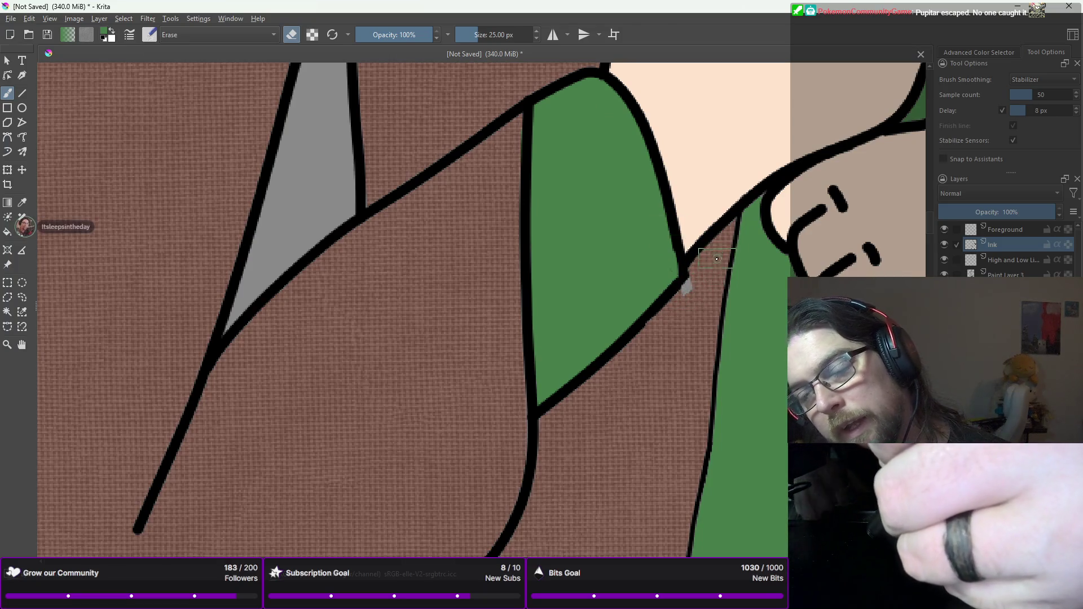
scroll(657, 270, down, 3)
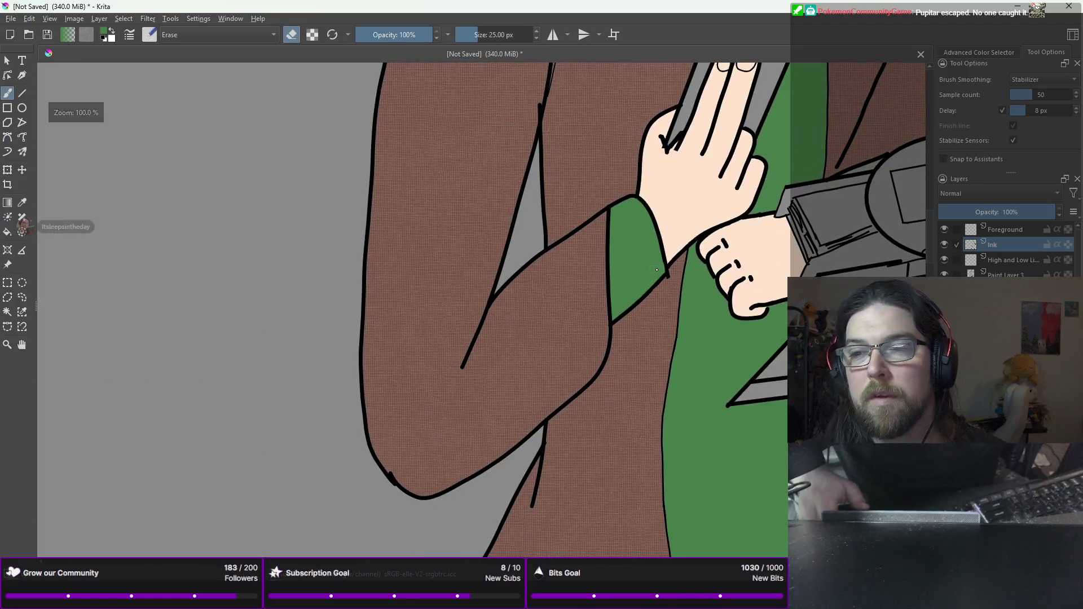
Step: Zoom out and pan to frame the full duelist
scroll(656, 270, down, 5)
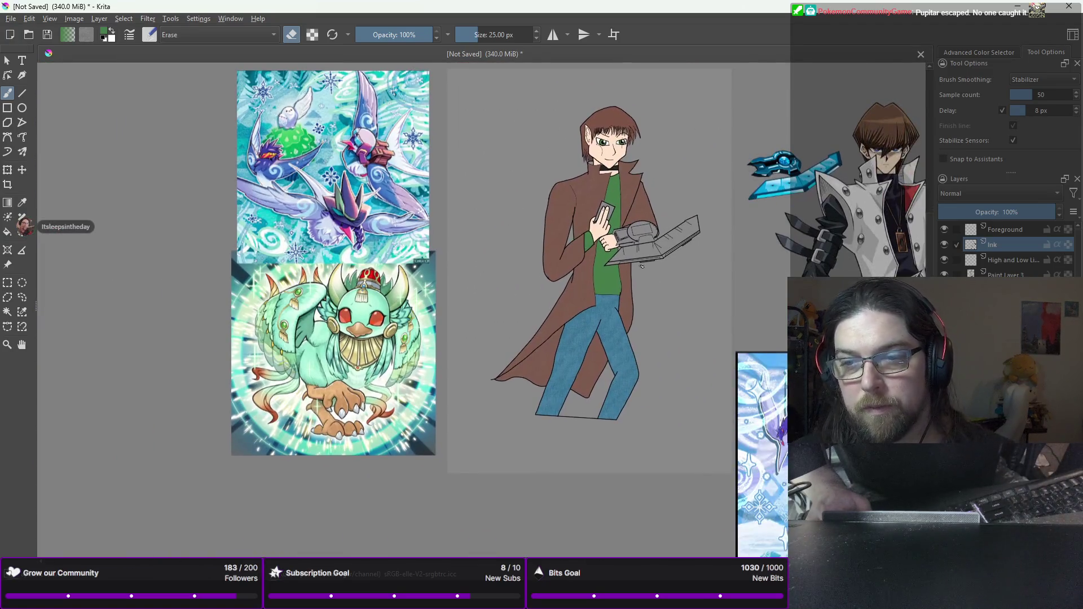
mouse_move(591, 245)
mouse_down()
mouse_move(574, 246)
mouse_move(573, 319)
mouse_up()
scroll(574, 246, up, 3)
scroll(574, 246, down, 3)
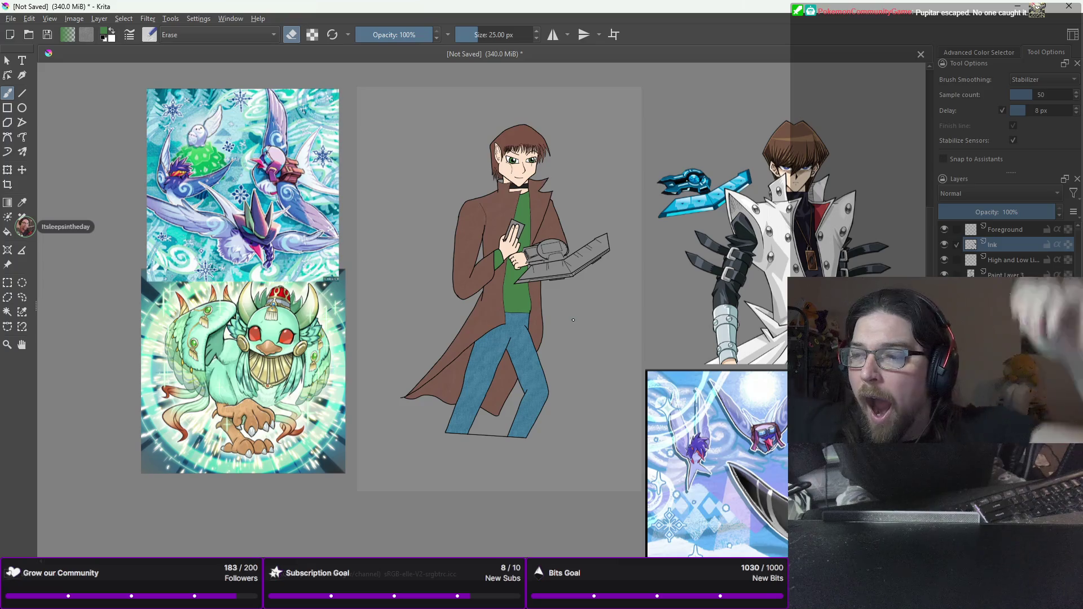
Step: Set the High and Low Lights layer to 56% opacity and choose black as the colour
click(1007, 258)
click(1003, 212)
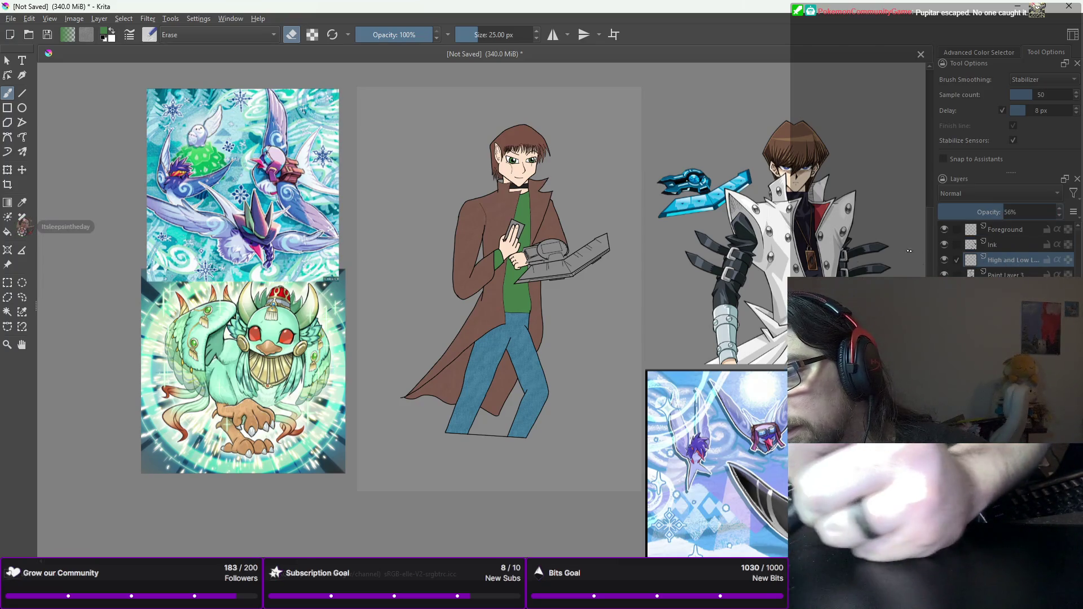
right_click(789, 255)
click(794, 208)
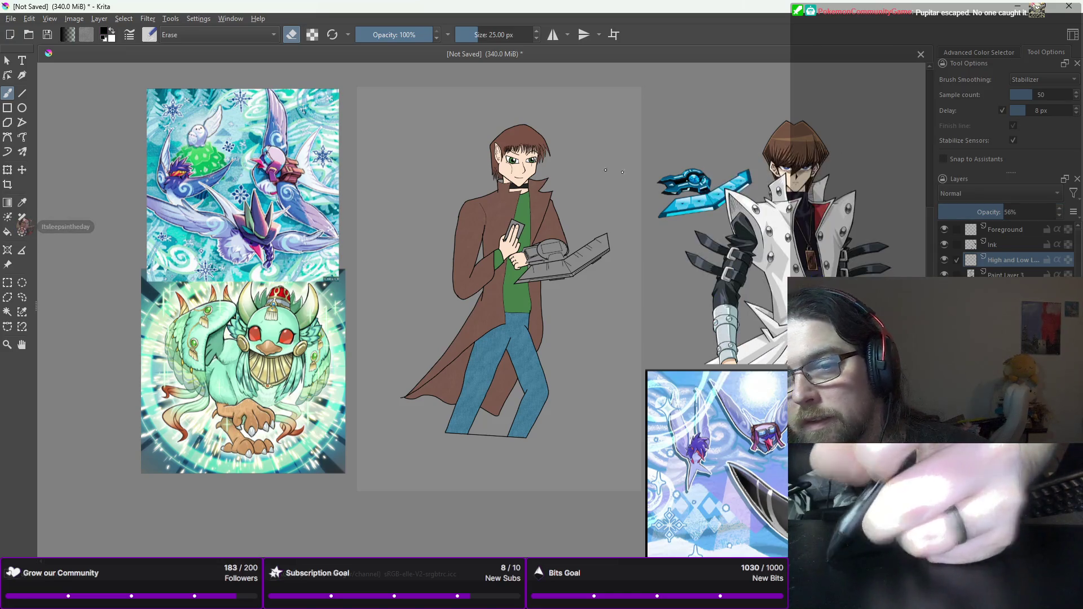
click(22, 298)
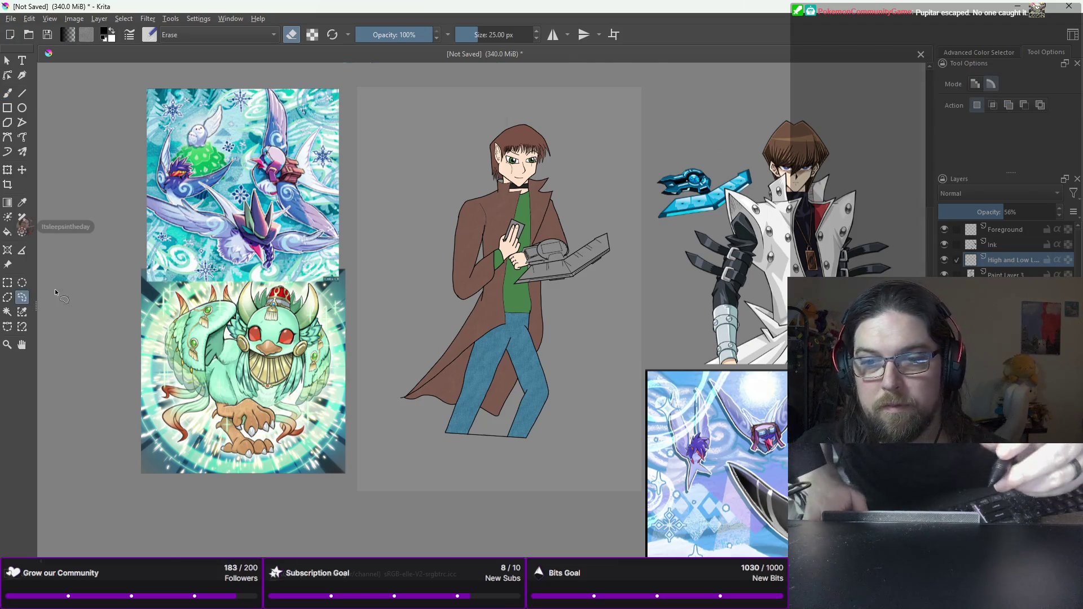
Step: Lasso a shadow area near the neck along the coat edge, then pan down to the legs
scroll(55, 288, up, 5)
scroll(55, 289, down, 4)
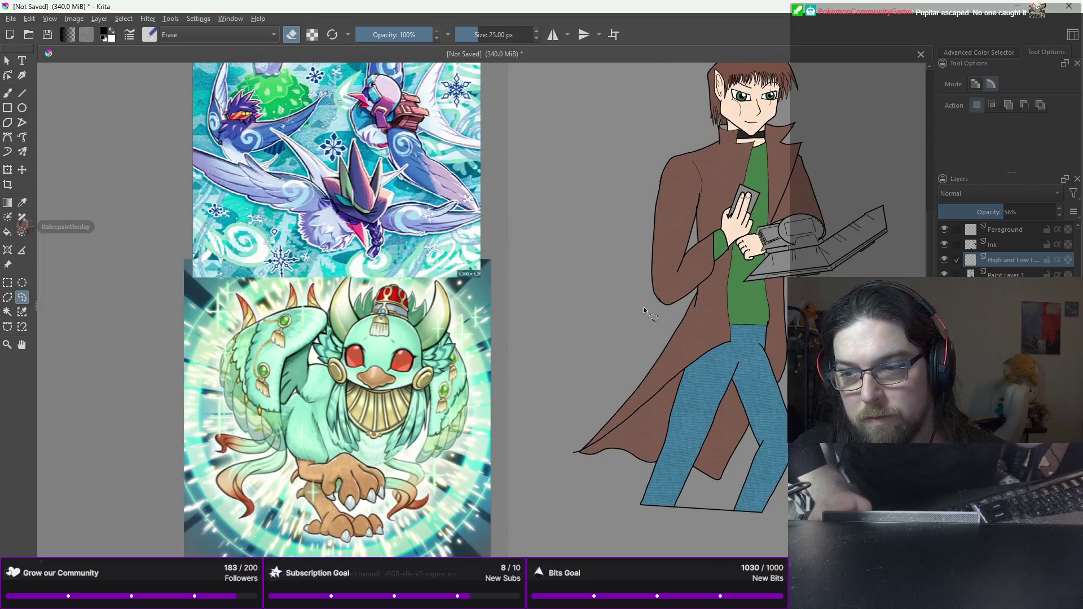
drag(660, 302, 429, 280)
scroll(429, 280, up, 5)
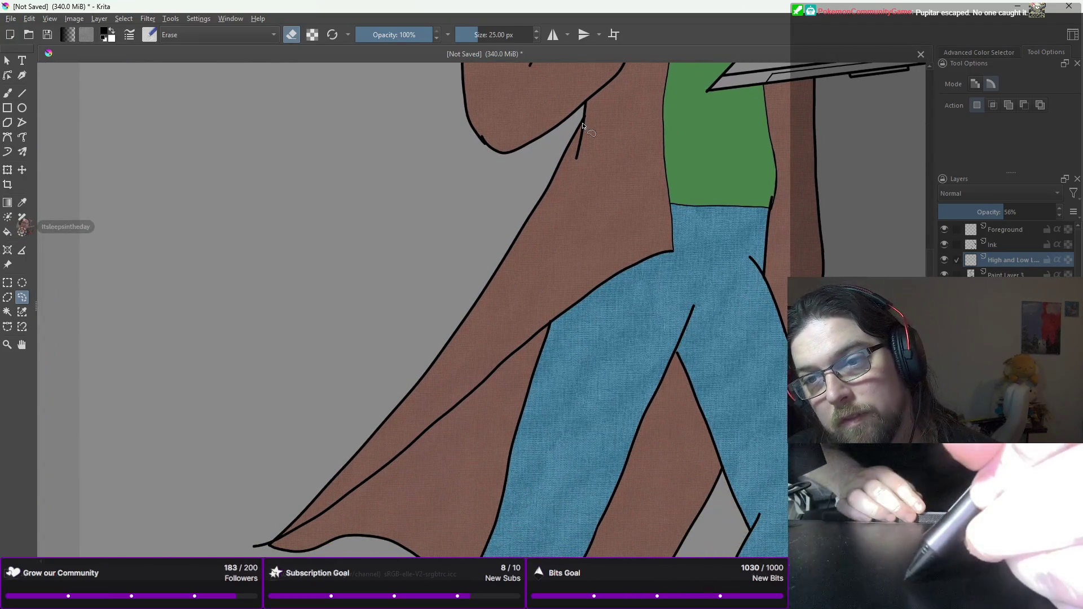
drag(584, 121, 579, 149)
drag(540, 199, 586, 121)
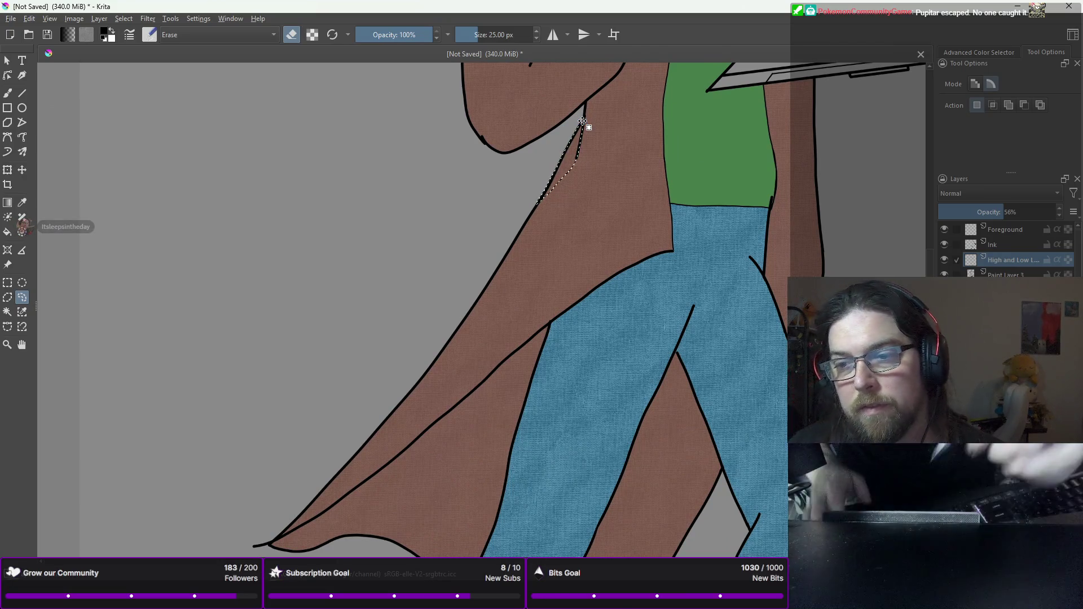
scroll(580, 125, down, 5)
mouse_move(546, 198)
mouse_down()
mouse_move(516, 172)
mouse_move(591, 237)
mouse_move(597, 265)
mouse_move(582, 253)
mouse_up()
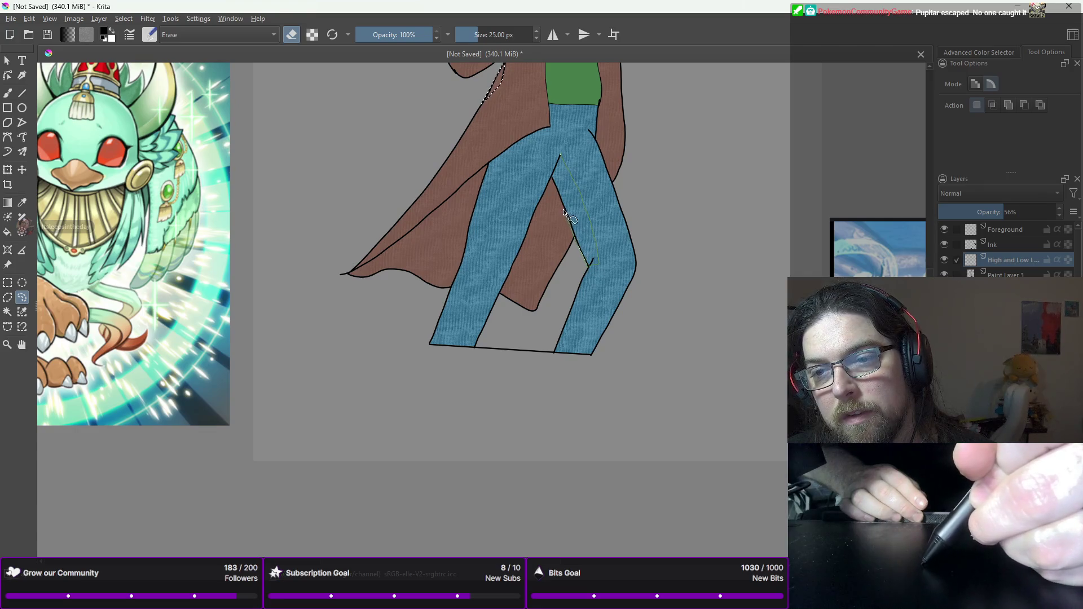
Step: Add shadow areas on the trouser leg, coat beside the left leg, cape between legs and coat's lower-left edge
drag(559, 162, 560, 156)
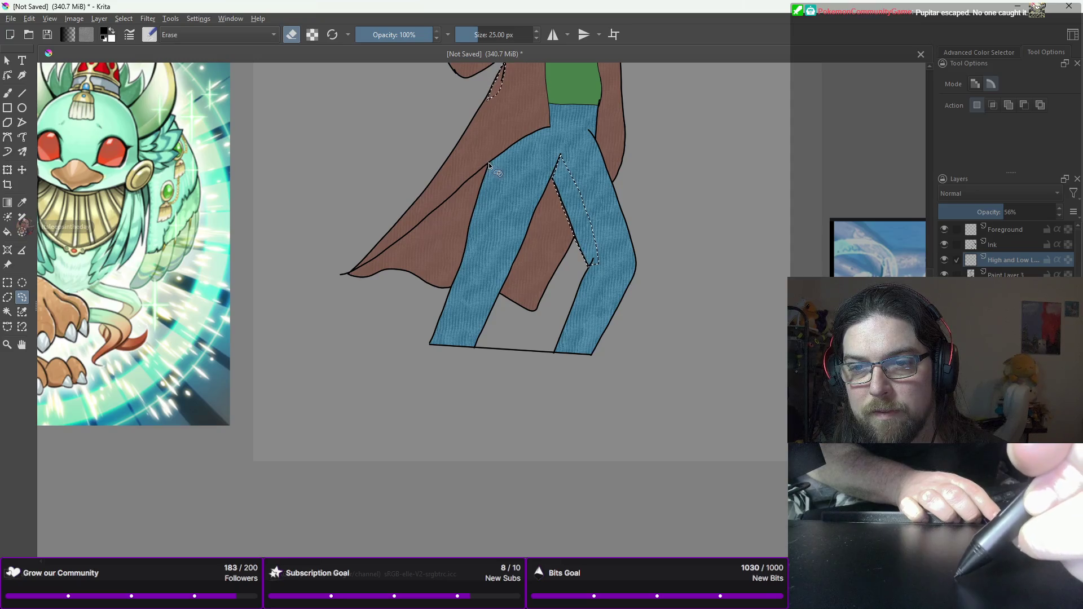
drag(468, 213, 450, 253)
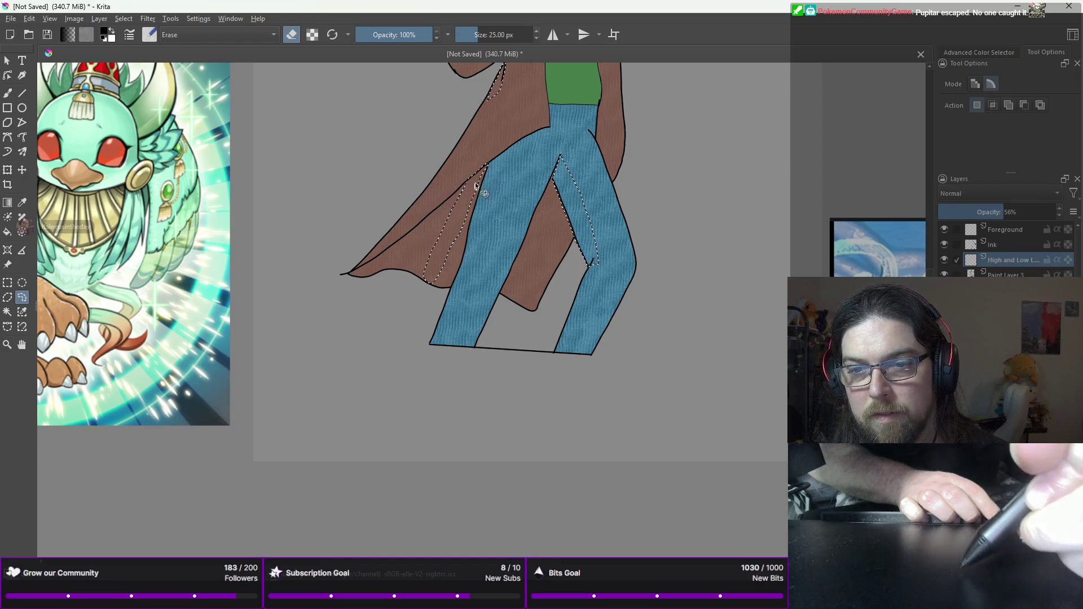
mouse_move(479, 197)
mouse_down()
mouse_move(459, 269)
mouse_move(442, 287)
mouse_move(433, 275)
mouse_up()
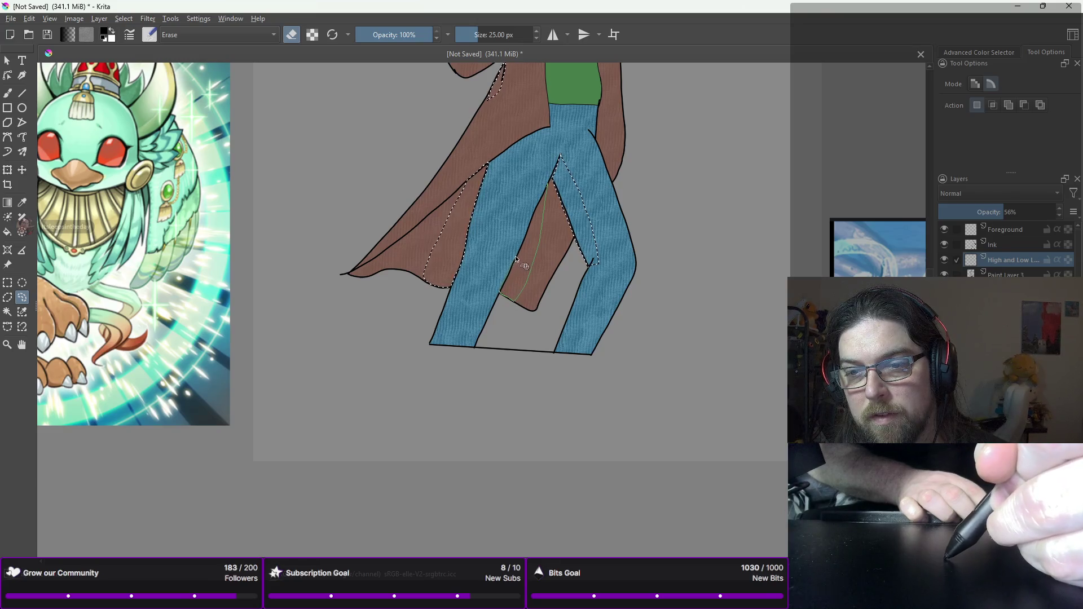
mouse_move(528, 240)
mouse_down()
mouse_move(530, 219)
mouse_move(516, 275)
mouse_up()
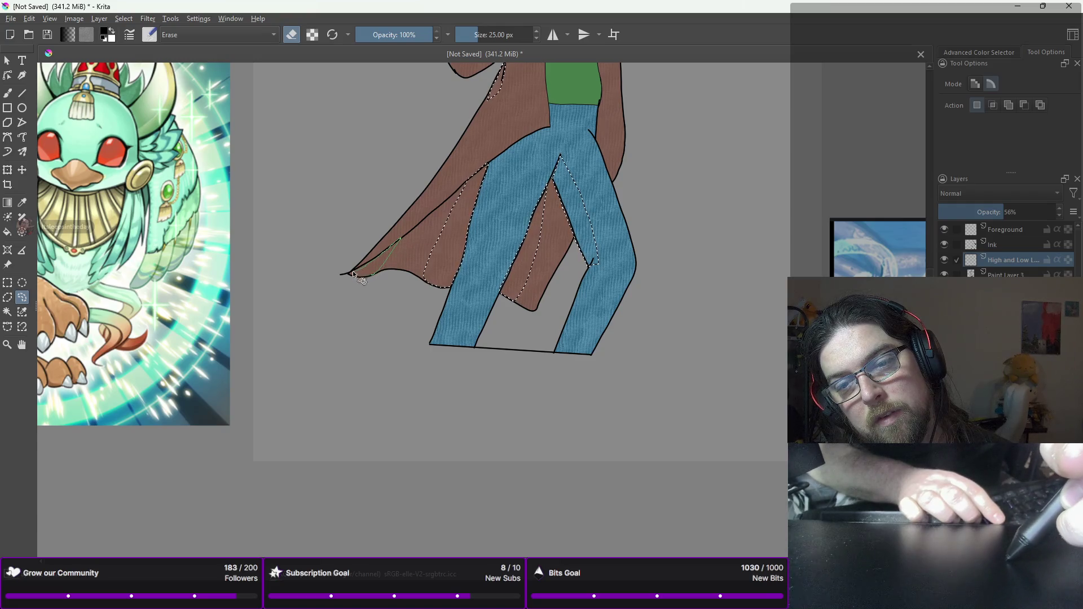
mouse_move(357, 276)
mouse_down()
mouse_move(406, 249)
mouse_move(391, 248)
mouse_up()
mouse_move(463, 200)
mouse_down()
mouse_move(468, 183)
mouse_move(425, 242)
mouse_up()
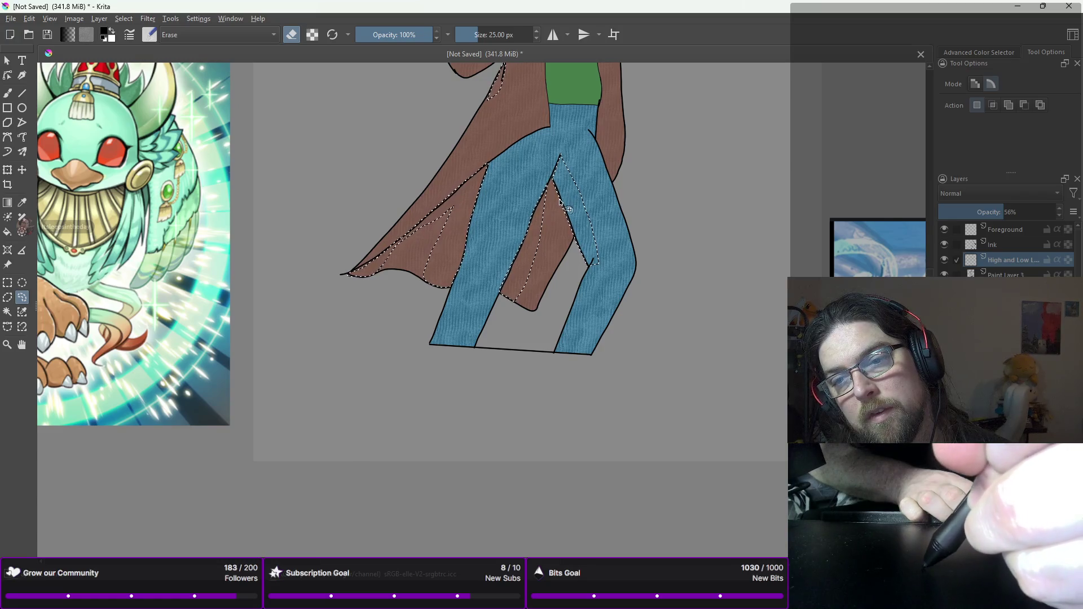
mouse_move(559, 202)
mouse_down()
mouse_move(553, 254)
mouse_move(552, 193)
mouse_move(573, 242)
mouse_move(548, 188)
mouse_up()
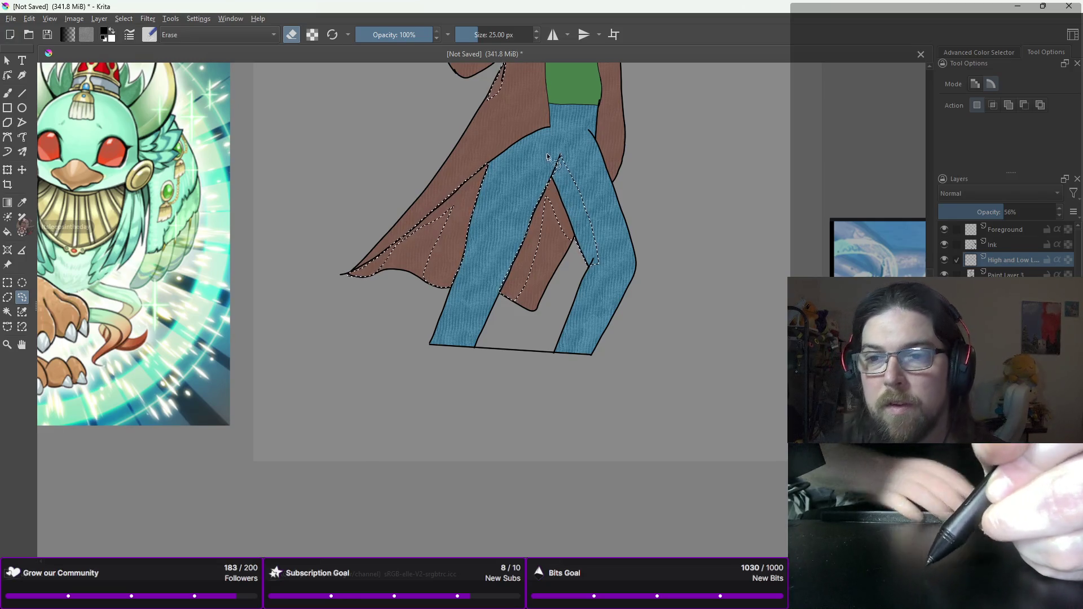
scroll(546, 130, down, 5)
scroll(546, 133, down, 2)
scroll(449, 192, up, 10)
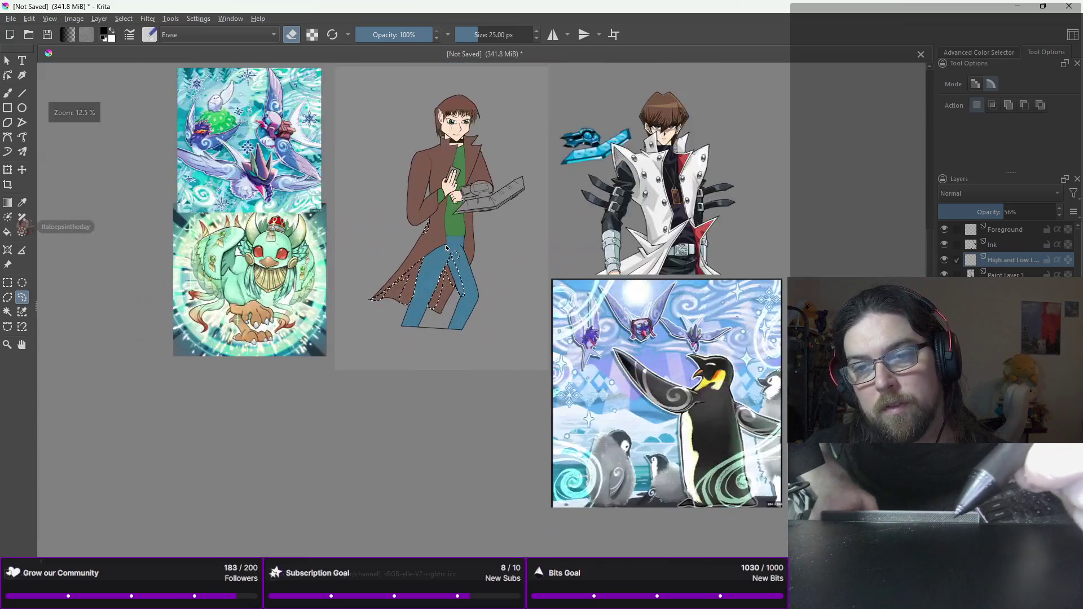
Step: Add shadow strips along the shirt's right edge, the coat edge, collar-to-shirt and sleeve edge
scroll(449, 192, up, 3)
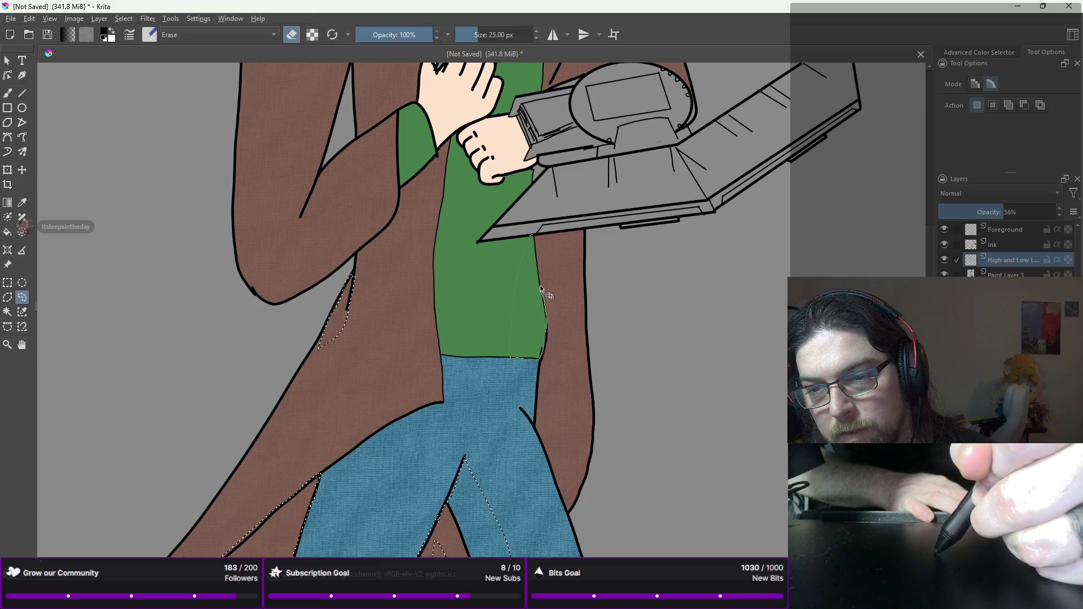
drag(535, 262, 532, 237)
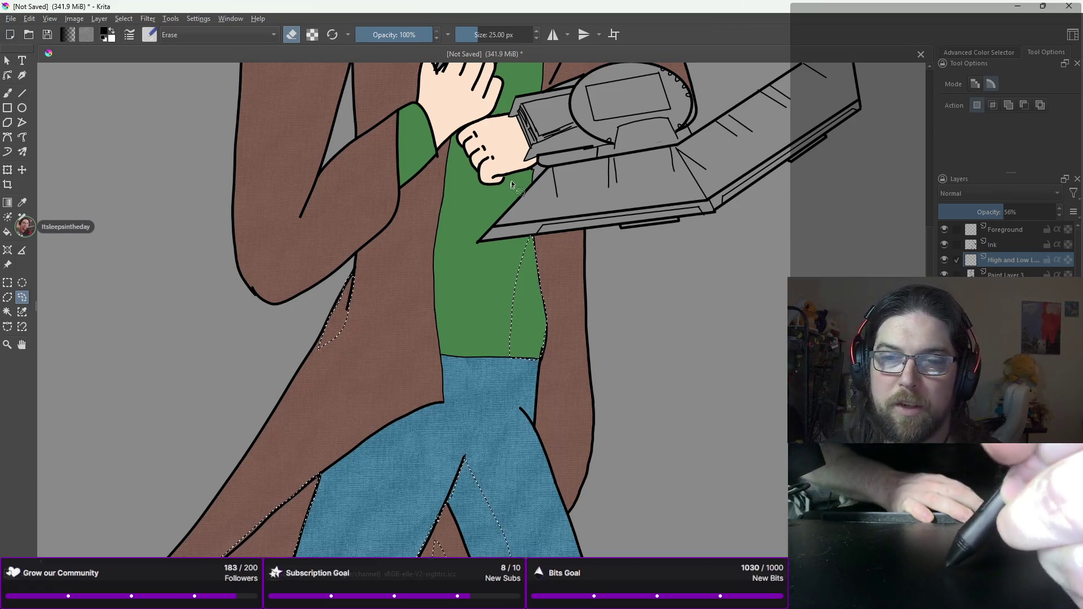
scroll(418, 161, down, 5)
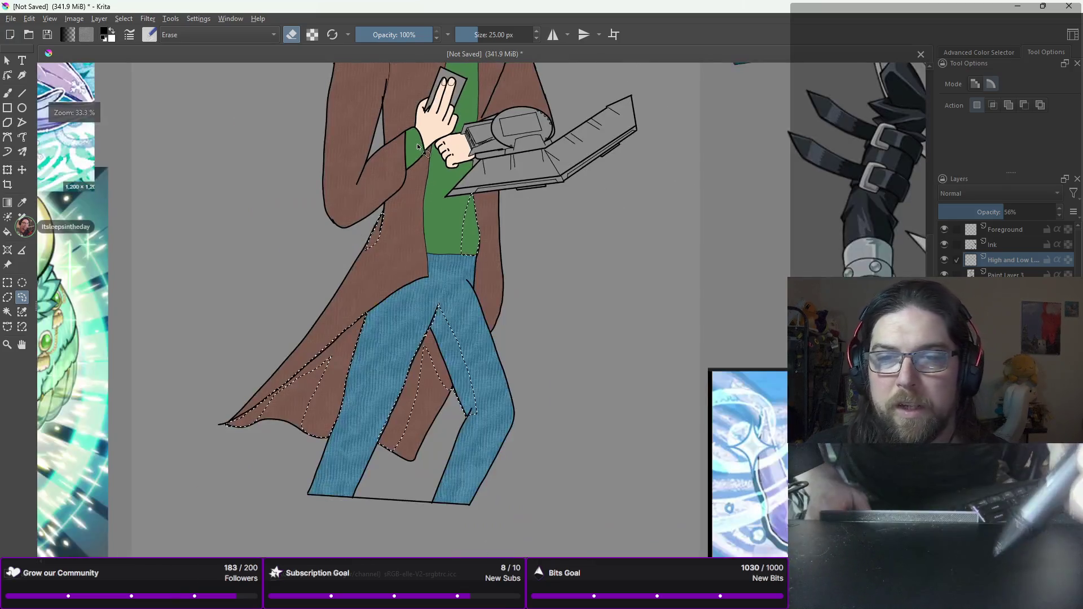
scroll(415, 242, up, 3)
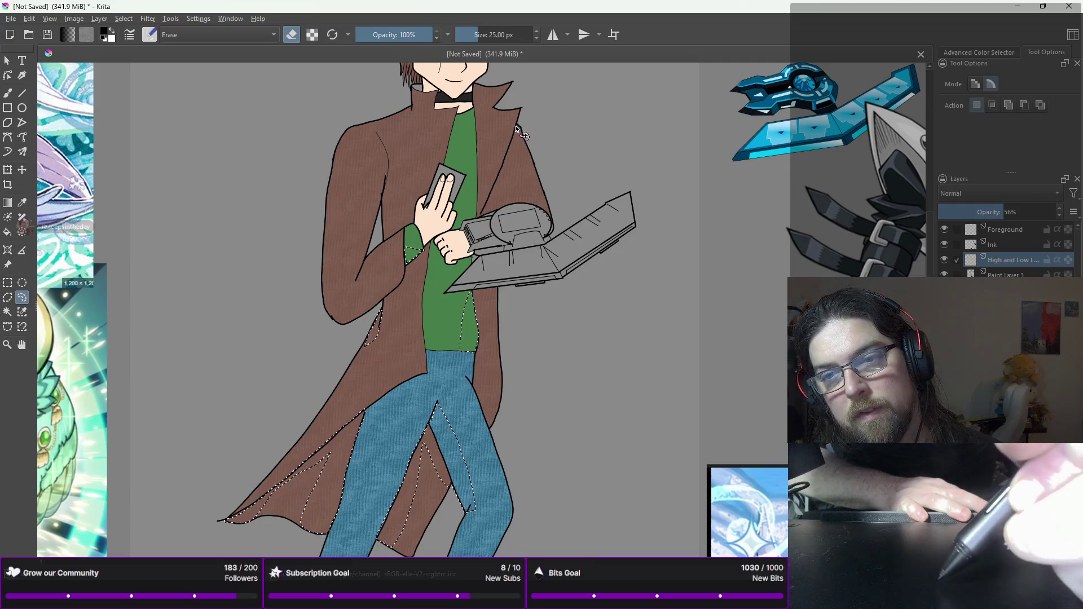
drag(515, 129, 506, 181)
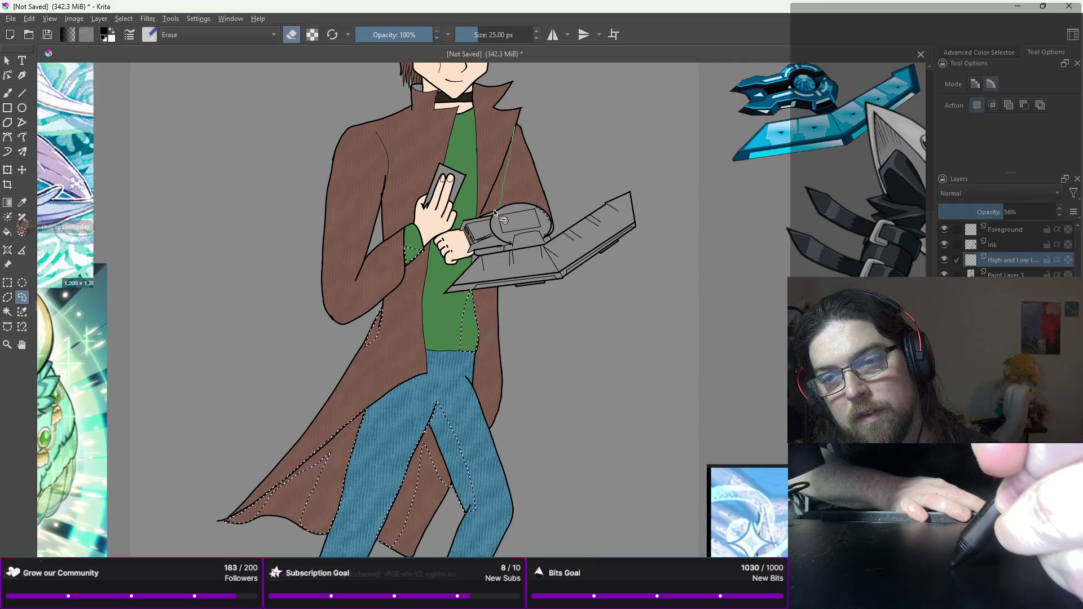
drag(479, 217, 482, 219)
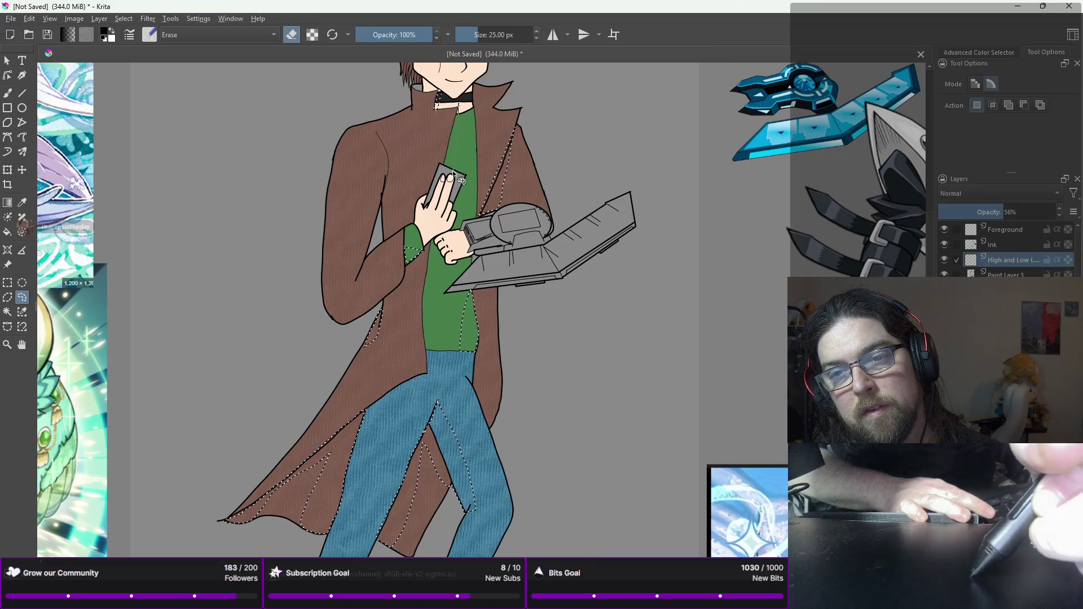
drag(444, 164, 453, 216)
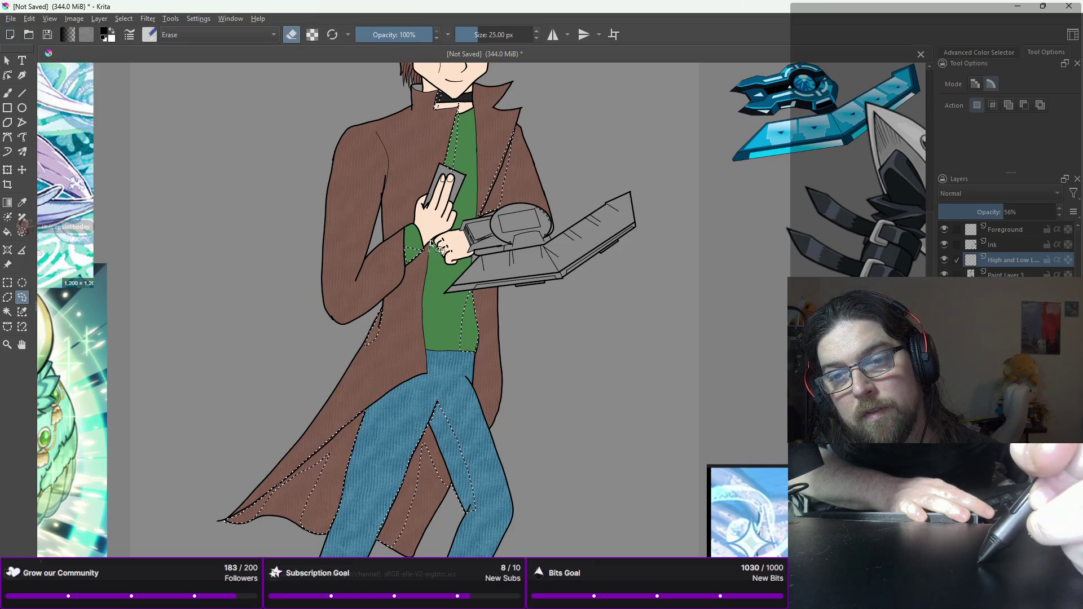
mouse_move(440, 262)
mouse_down()
mouse_move(416, 275)
mouse_move(412, 257)
mouse_move(435, 268)
mouse_move(432, 257)
mouse_move(428, 265)
mouse_up()
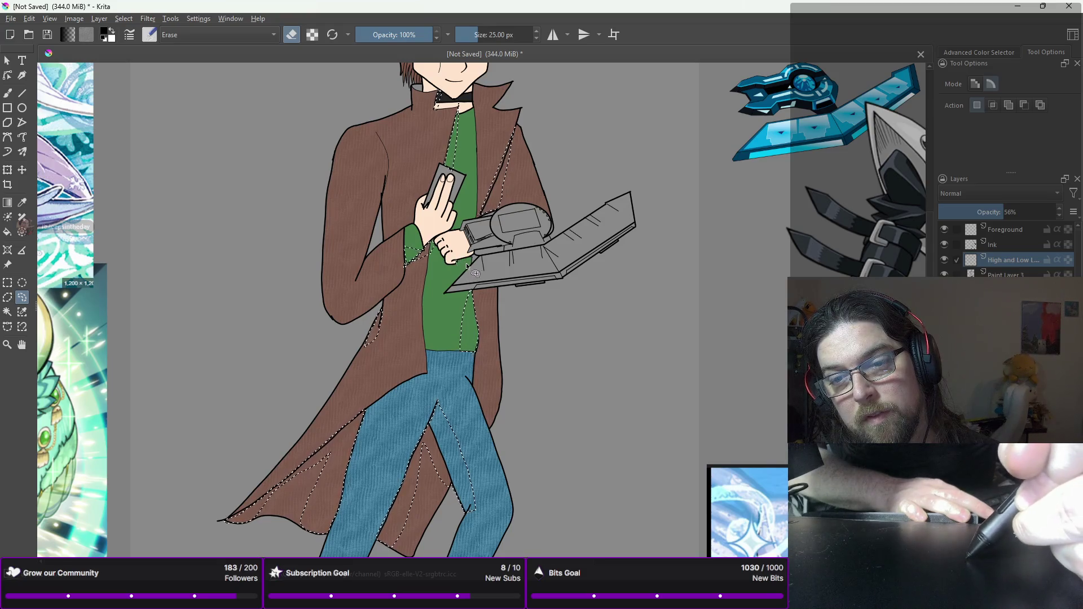
Step: Add shadow areas where shirt meets coat, down the sleeve, on the chest, collar and coat's right edge
mouse_move(467, 292)
mouse_down()
mouse_move(496, 317)
mouse_move(497, 291)
mouse_up()
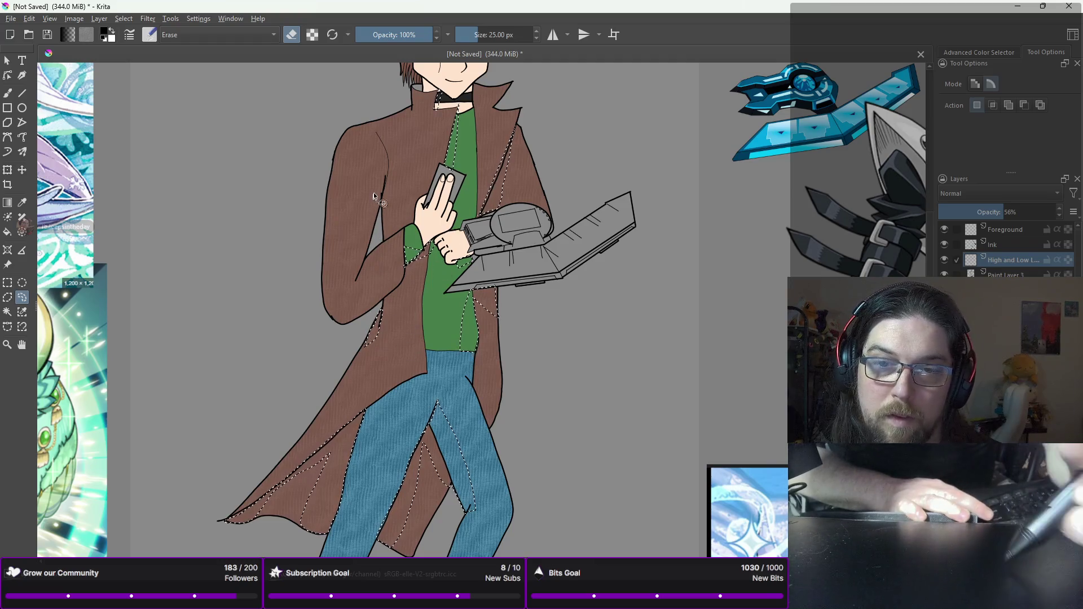
mouse_move(386, 175)
mouse_down()
mouse_move(344, 275)
mouse_move(360, 282)
mouse_move(379, 242)
mouse_move(385, 180)
mouse_up()
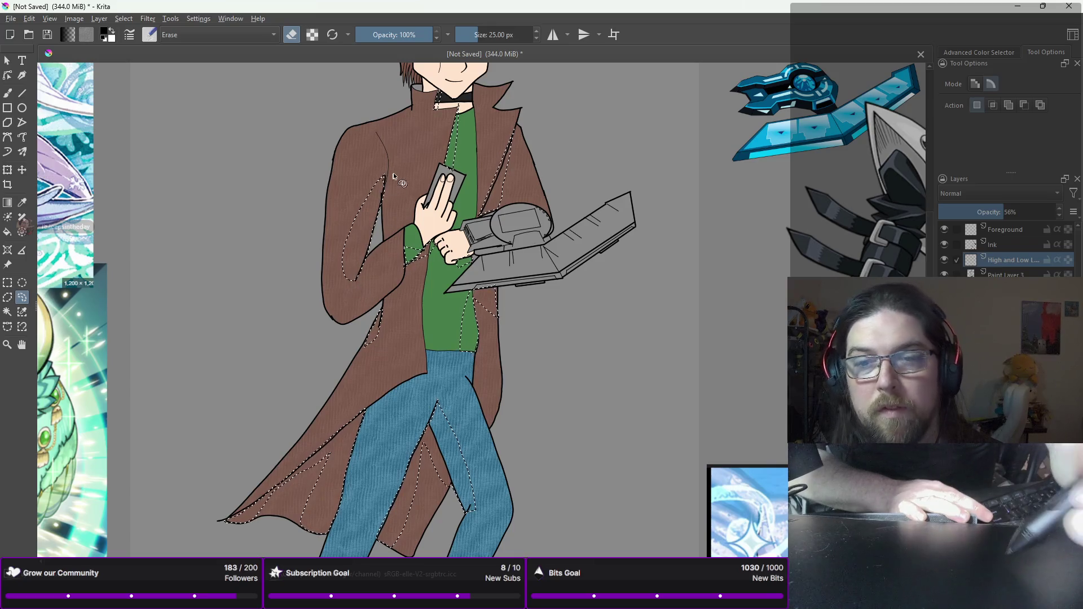
mouse_move(391, 156)
mouse_down()
mouse_move(401, 186)
mouse_move(390, 158)
mouse_up()
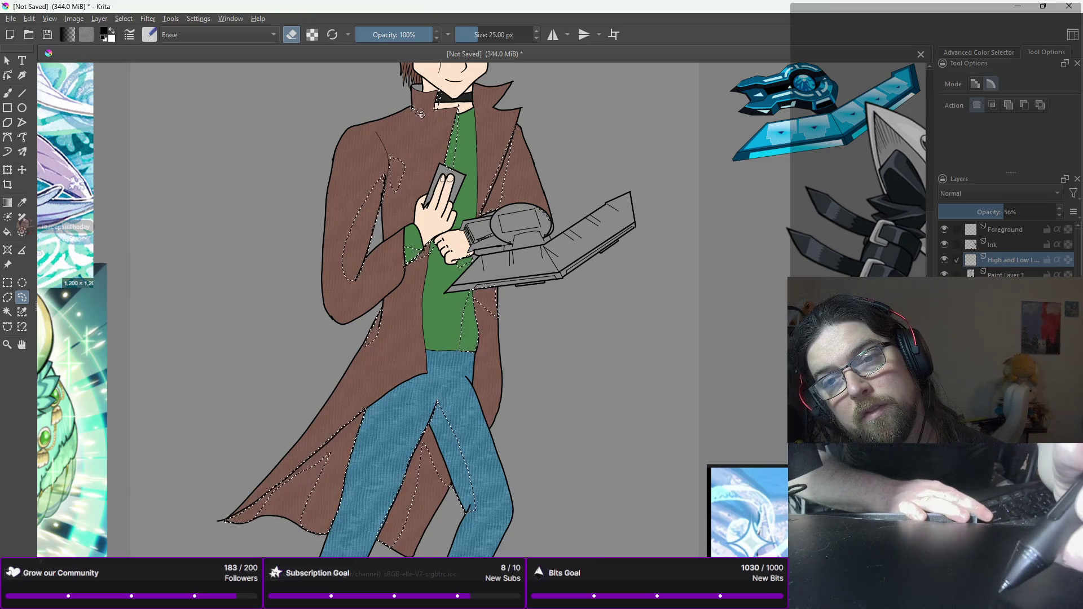
mouse_move(420, 114)
mouse_down()
mouse_move(412, 125)
mouse_move(392, 118)
mouse_move(414, 108)
mouse_up()
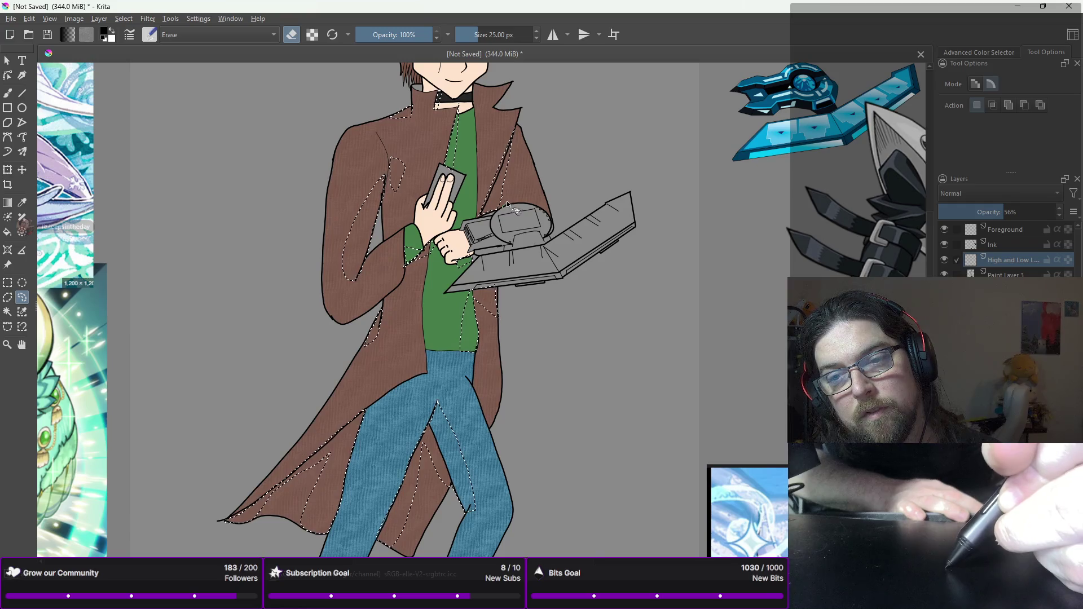
mouse_move(512, 190)
mouse_down()
mouse_move(514, 210)
mouse_move(503, 195)
mouse_up()
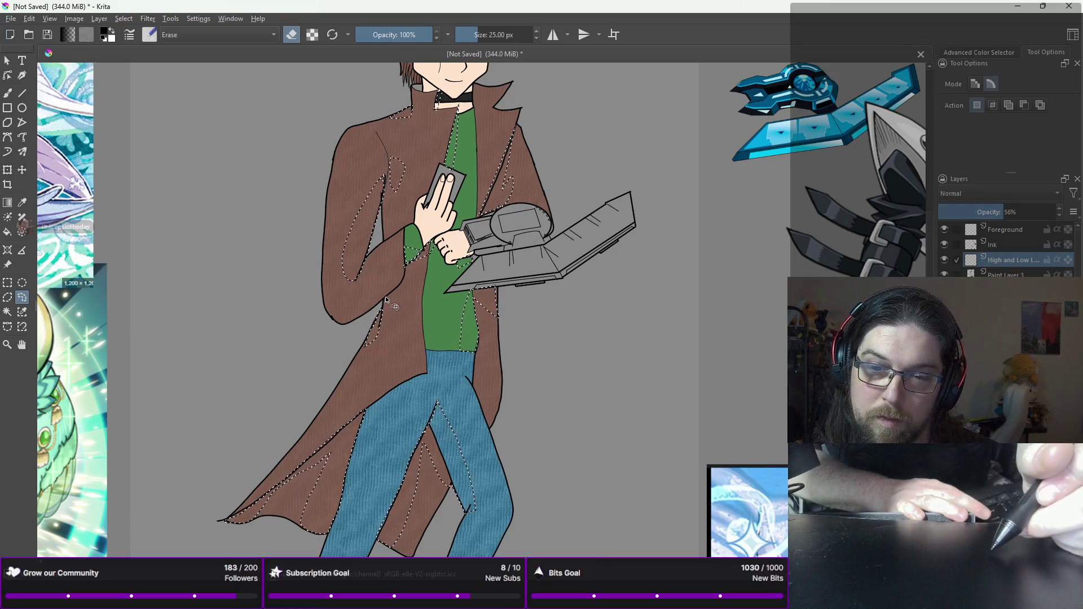
drag(385, 296, 386, 309)
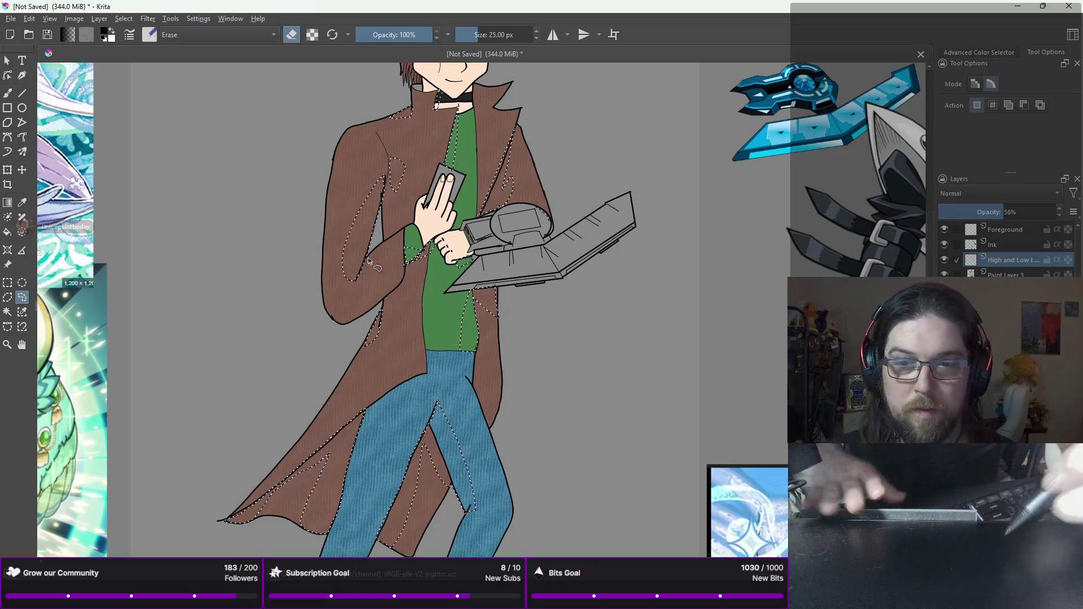
key(b)
right_click(442, 212)
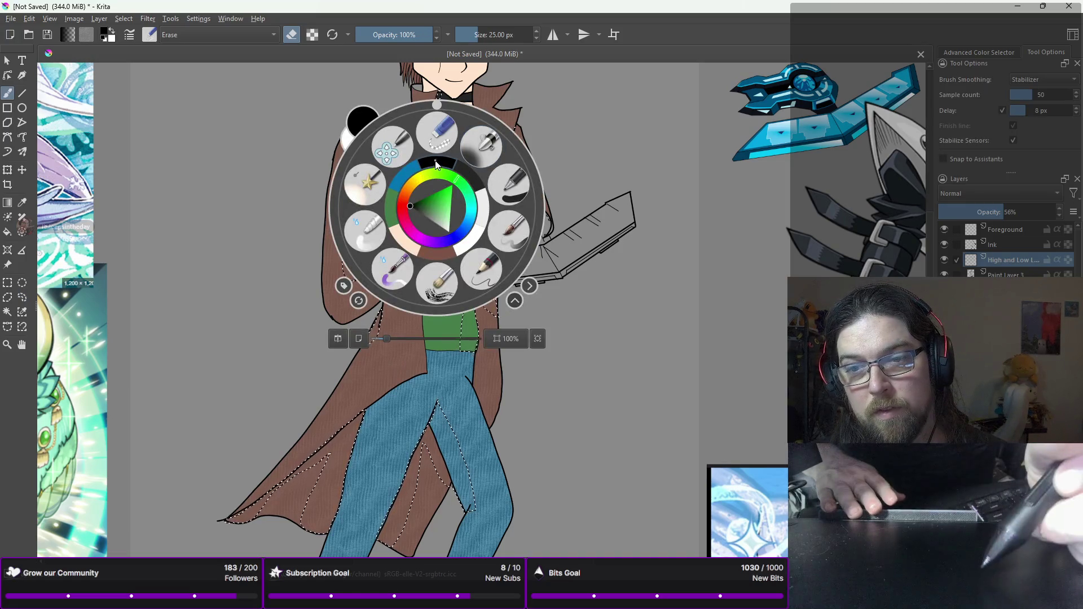
Step: Paint dark shading with a 600 px brush over the selected coat, shirt and jeans folds, then deselect
right_click(477, 214)
click(518, 151)
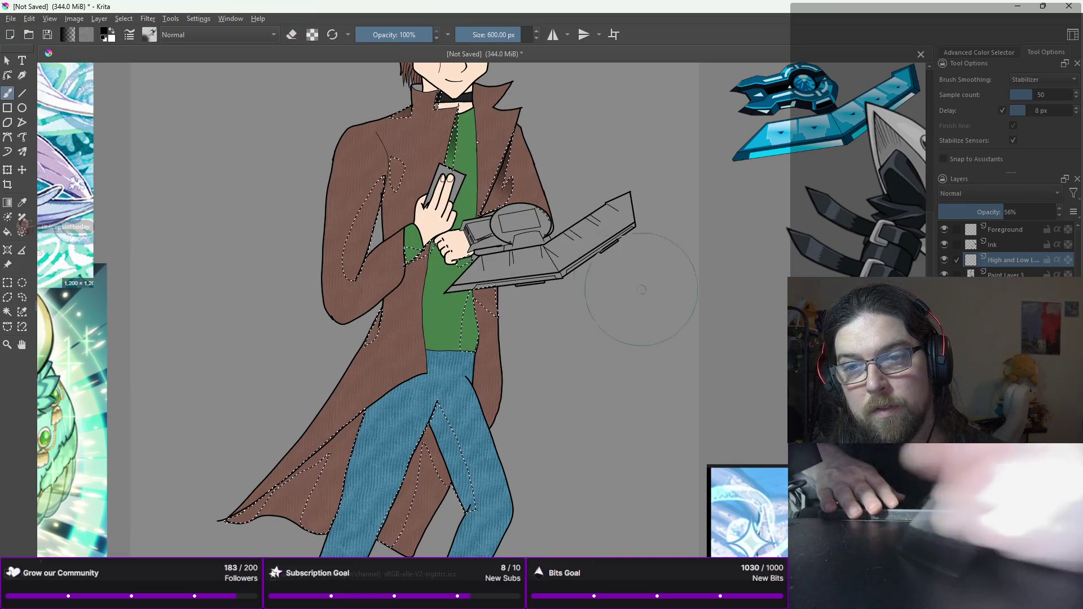
mouse_move(516, 248)
mouse_down()
mouse_move(367, 254)
mouse_move(344, 447)
mouse_up()
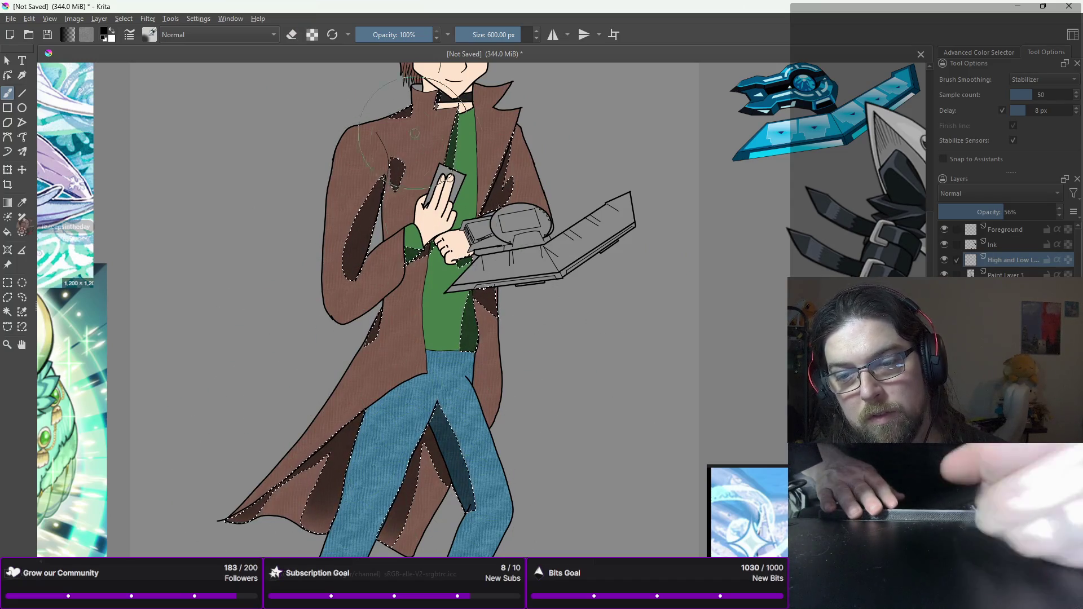
key(2)
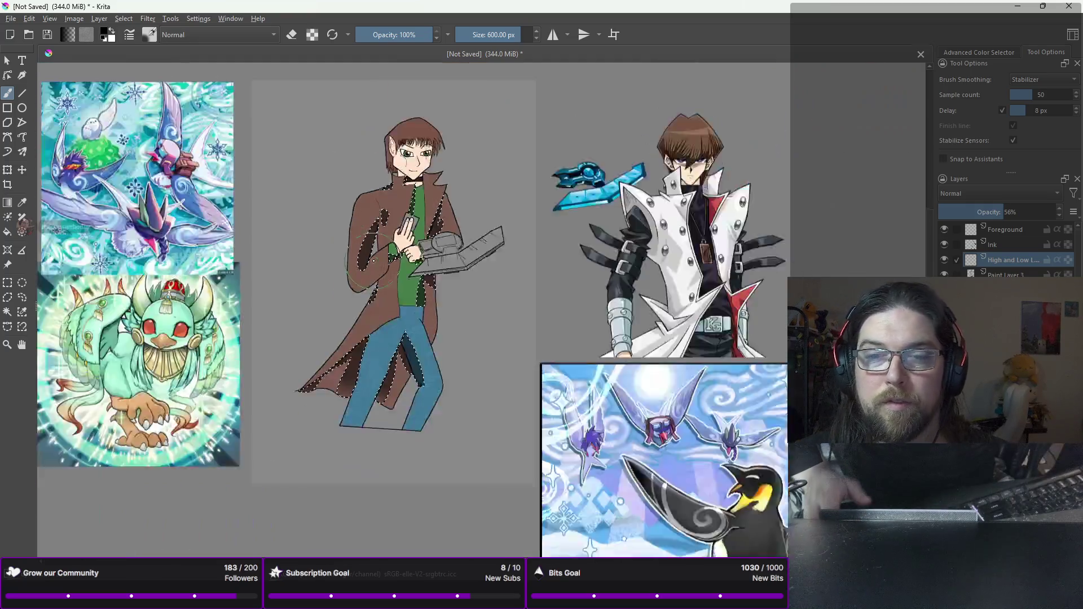
scroll(372, 259, up, 3)
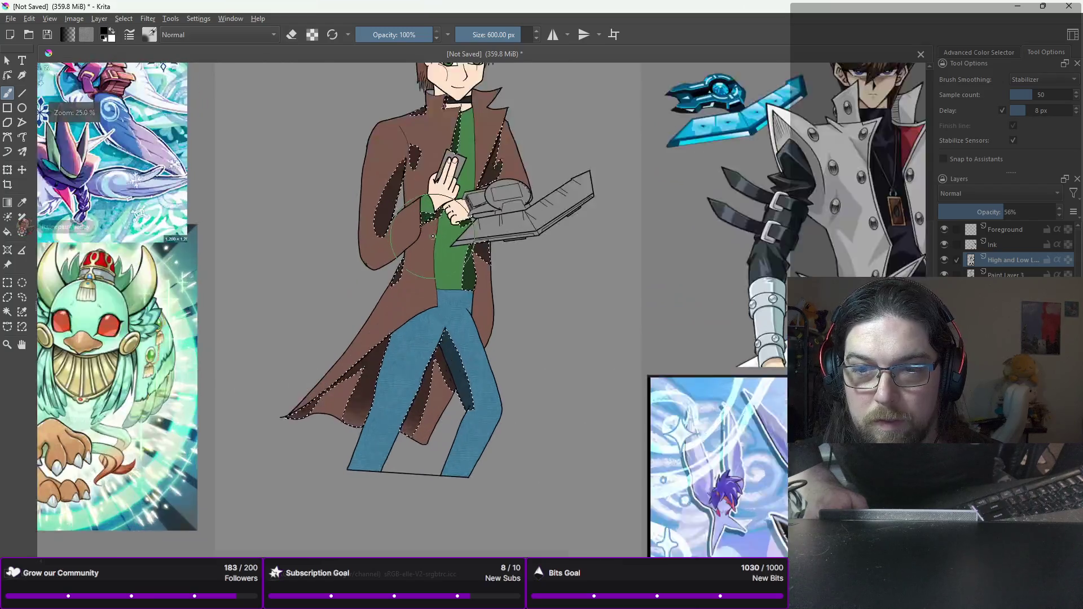
scroll(433, 235, down, 1)
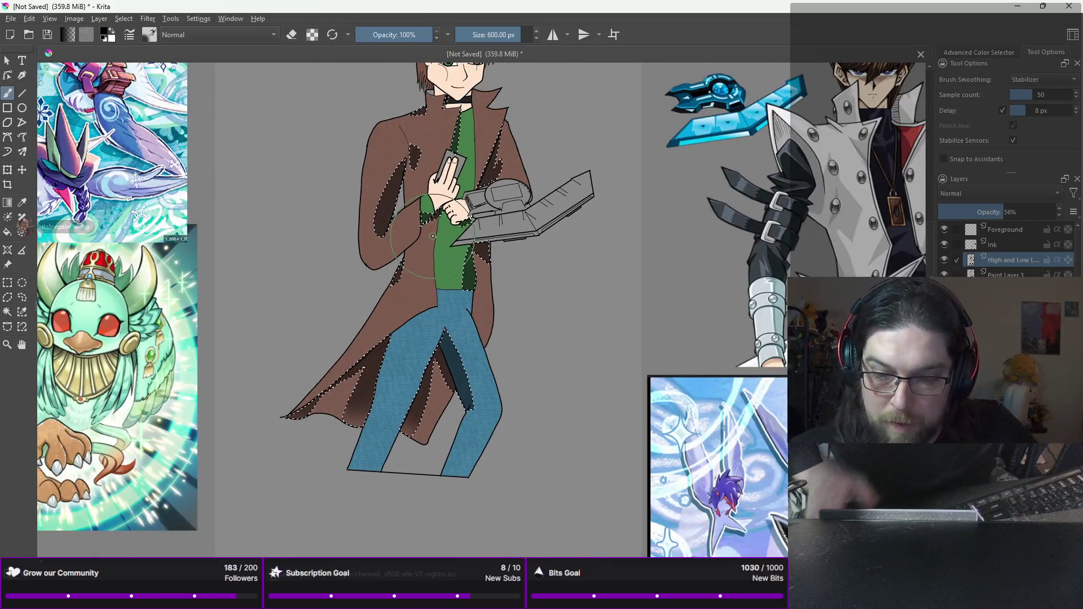
key(ctrl+shift+a)
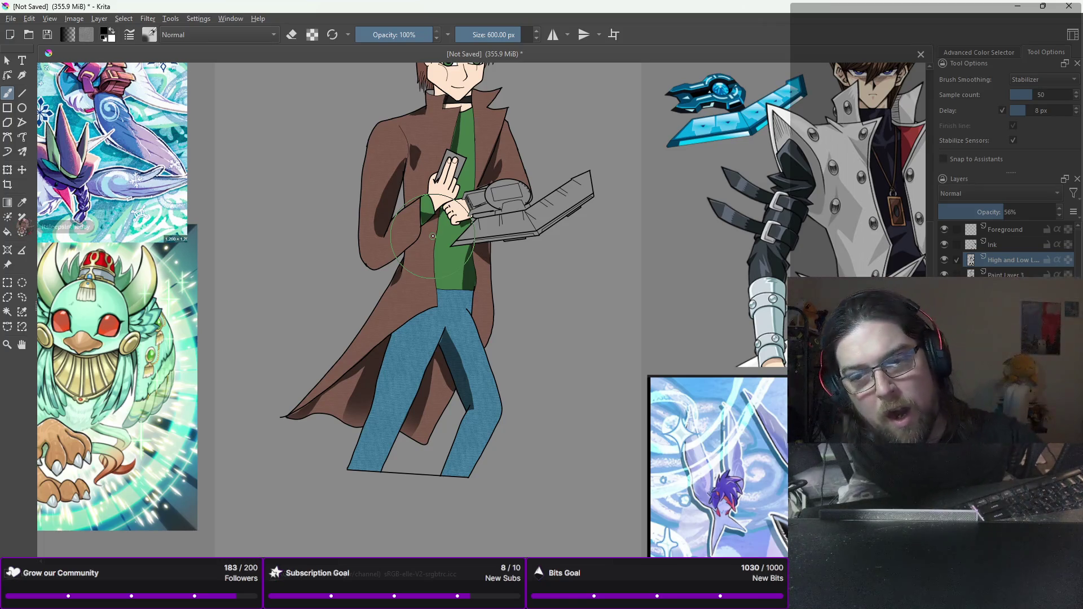
right_click(380, 242)
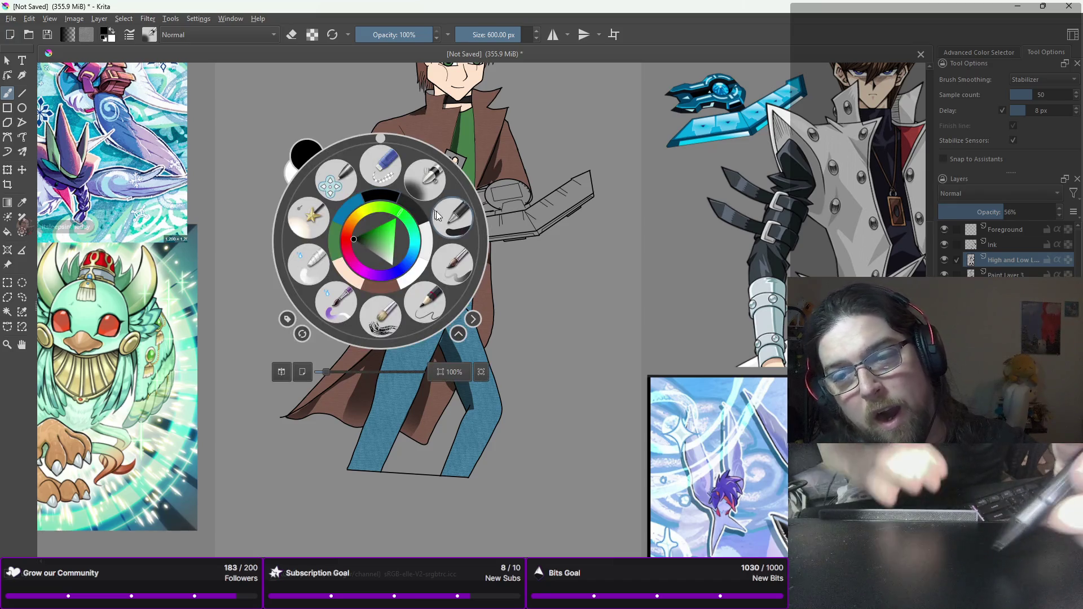
Step: With a smaller brush, shade both inner jean leg edges and add small shadows at the waist and sleeve cuff
click(438, 296)
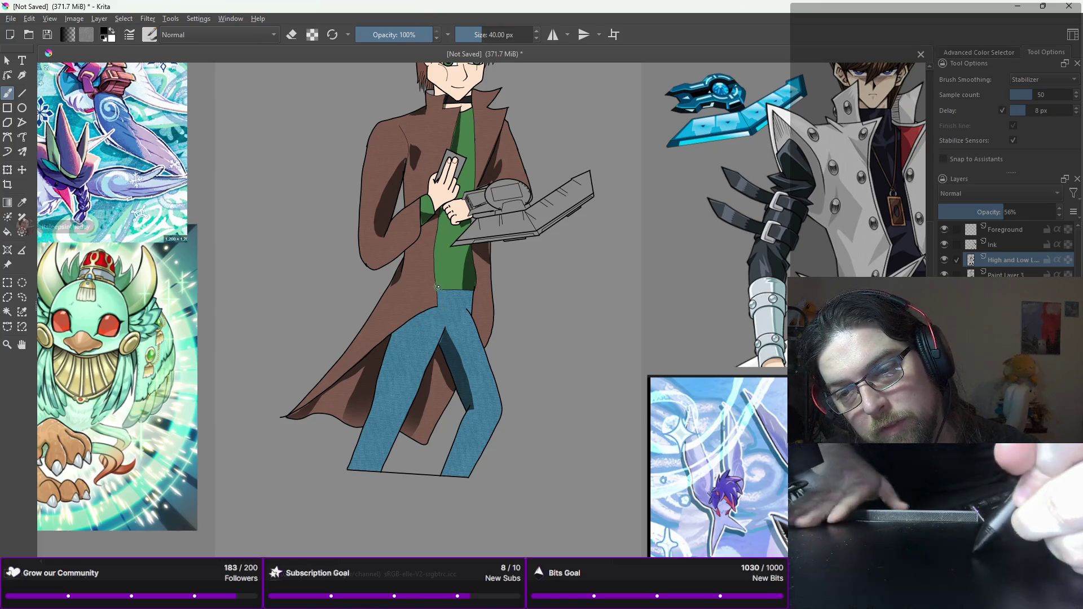
drag(440, 299, 438, 292)
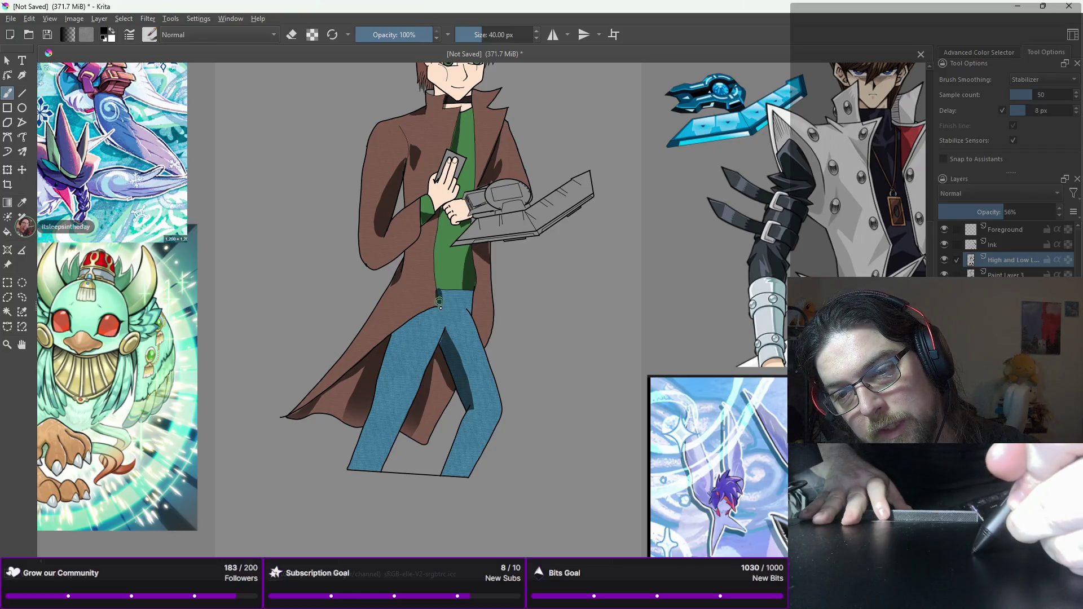
drag(440, 308, 394, 336)
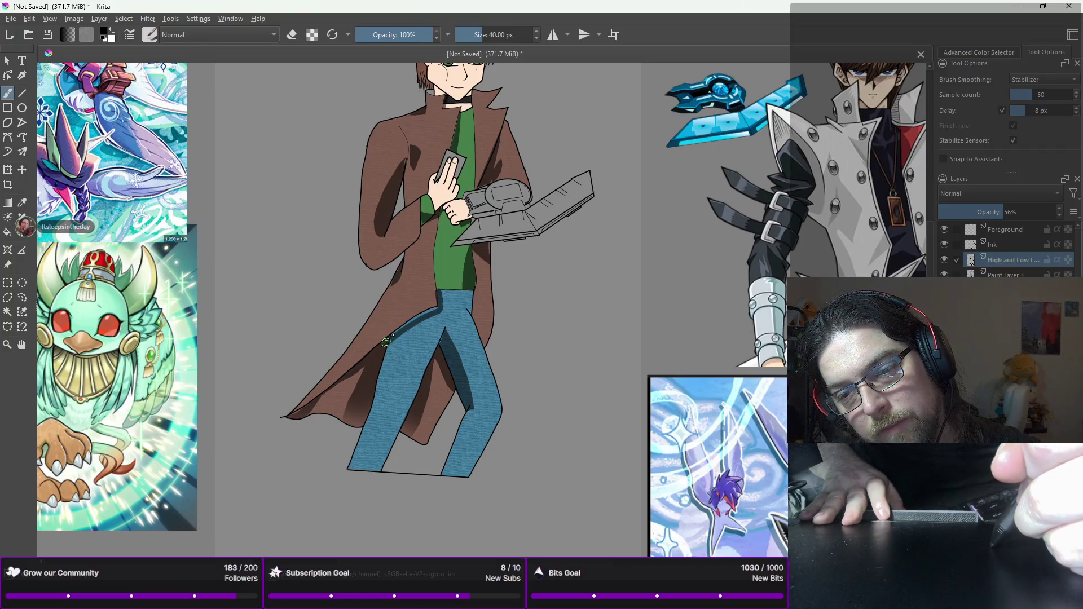
drag(422, 316, 442, 302)
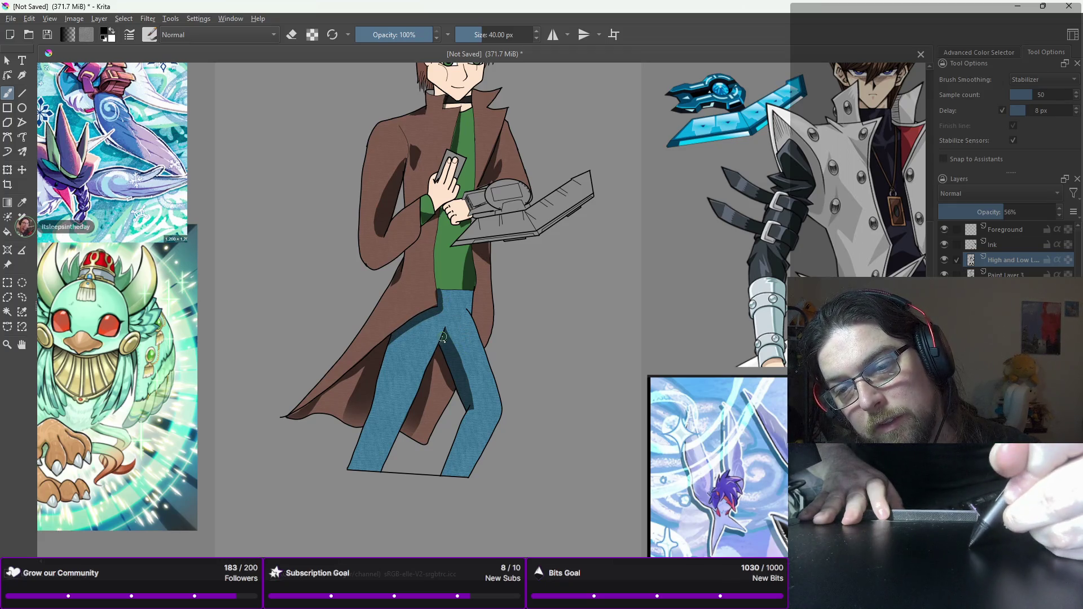
drag(450, 357, 464, 419)
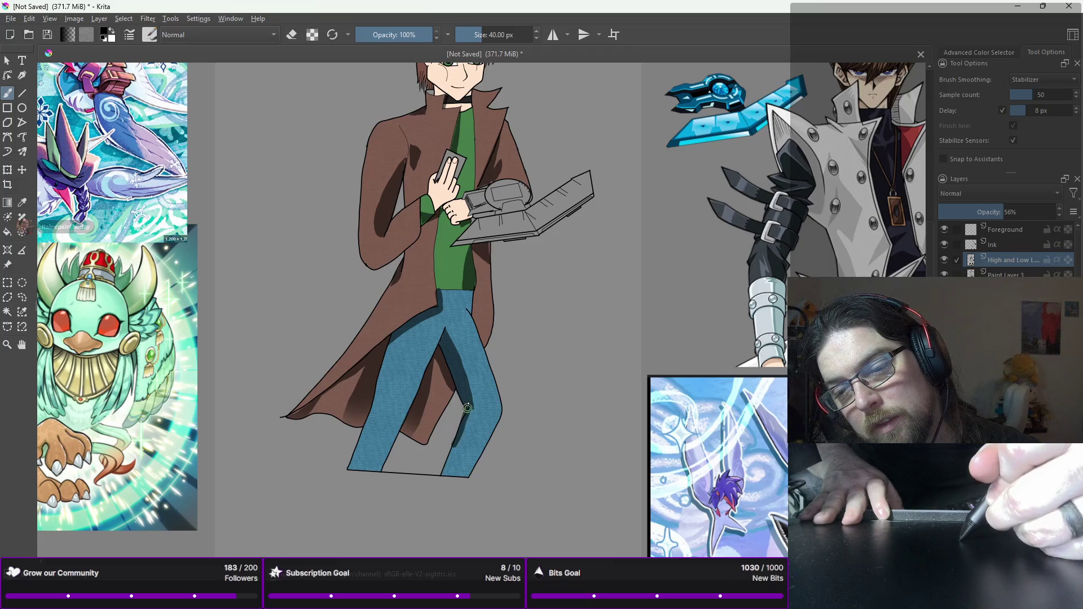
drag(465, 419, 454, 446)
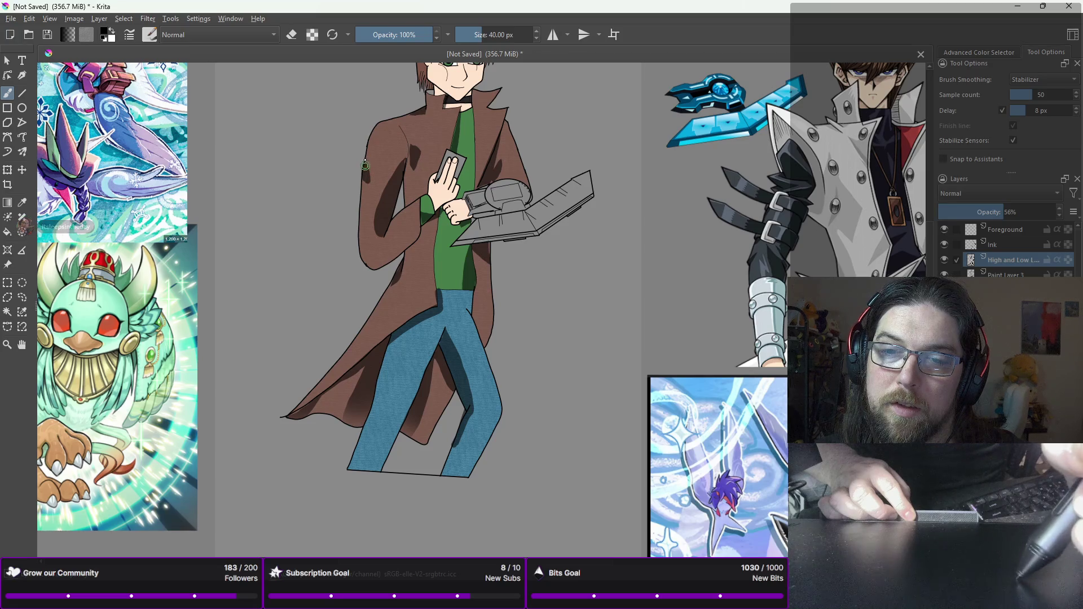
drag(373, 255, 389, 265)
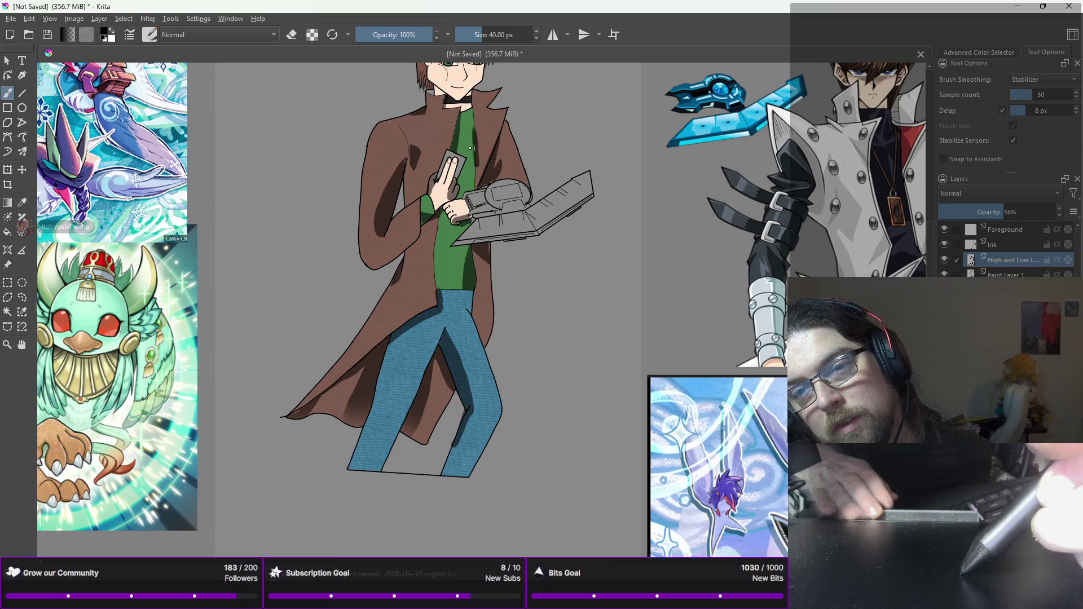
Step: Paint shirt shadow strokes, undo the rejected one, and shade along the coat's left edge
drag(474, 178, 474, 197)
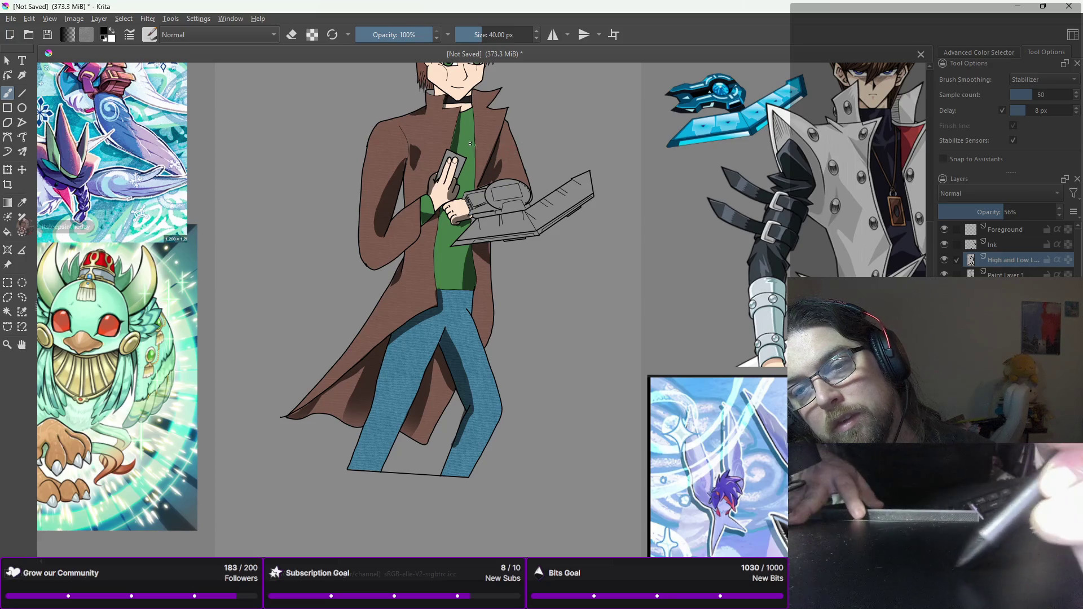
drag(473, 131, 472, 179)
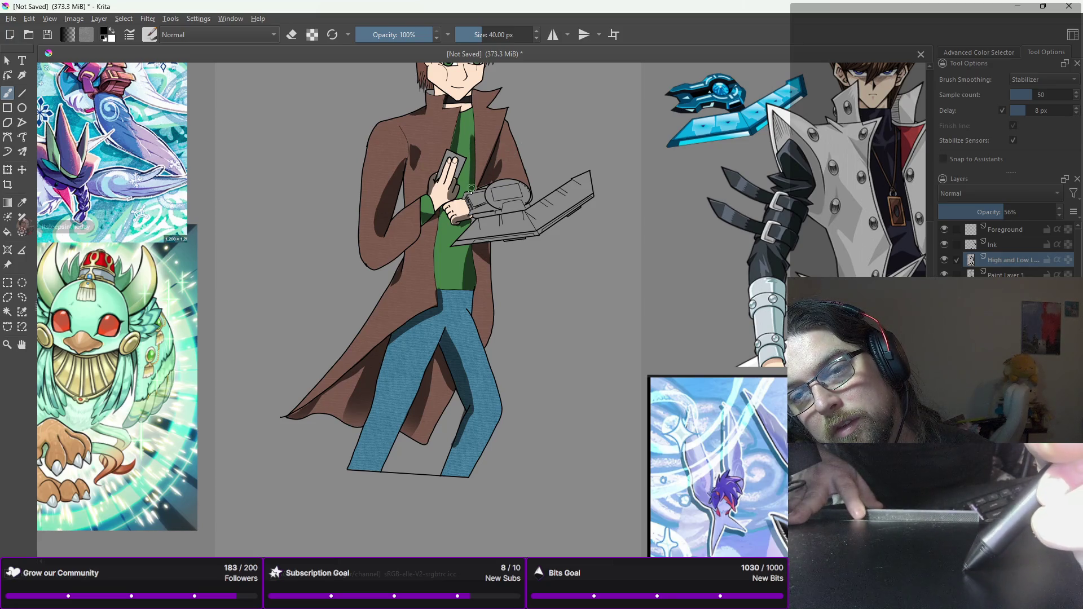
key(ctrl+z)
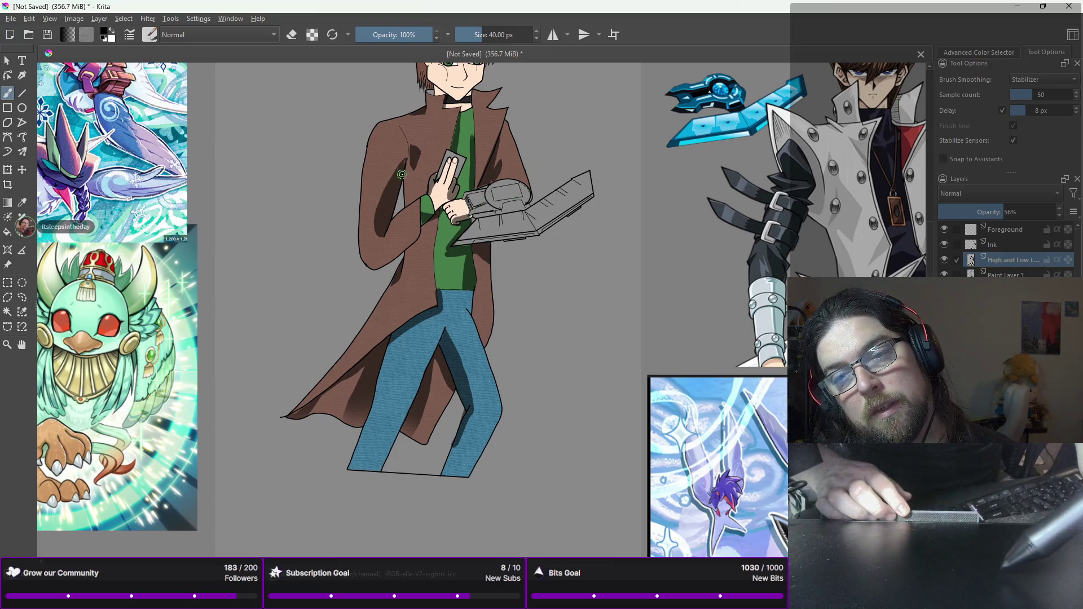
mouse_move(404, 166)
mouse_down()
mouse_move(412, 212)
mouse_move(405, 171)
mouse_up()
key(ctrl+z)
key(ctrl+z)
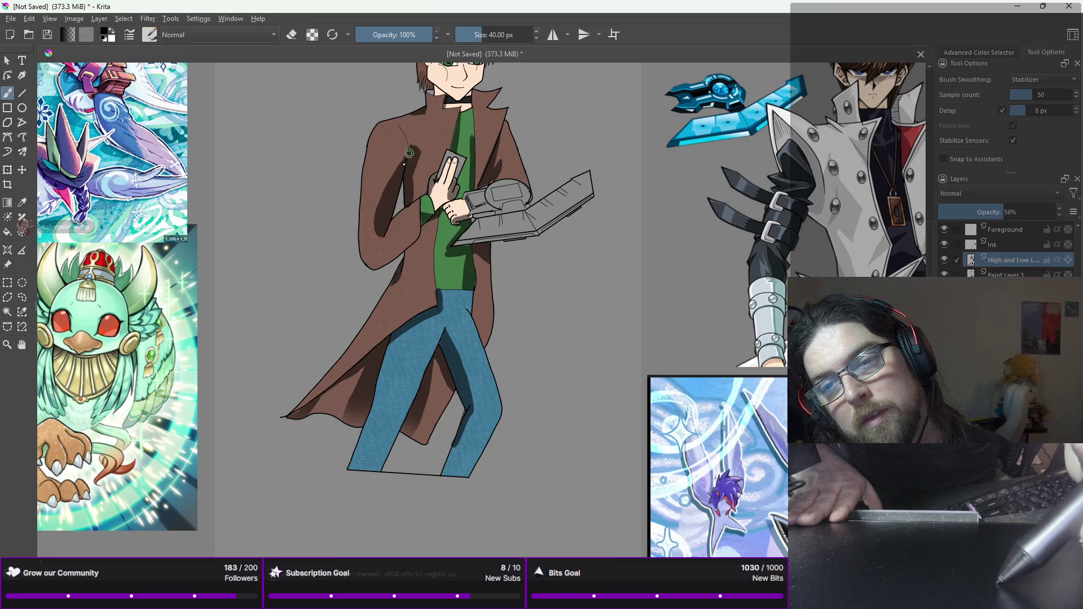
key(minus)
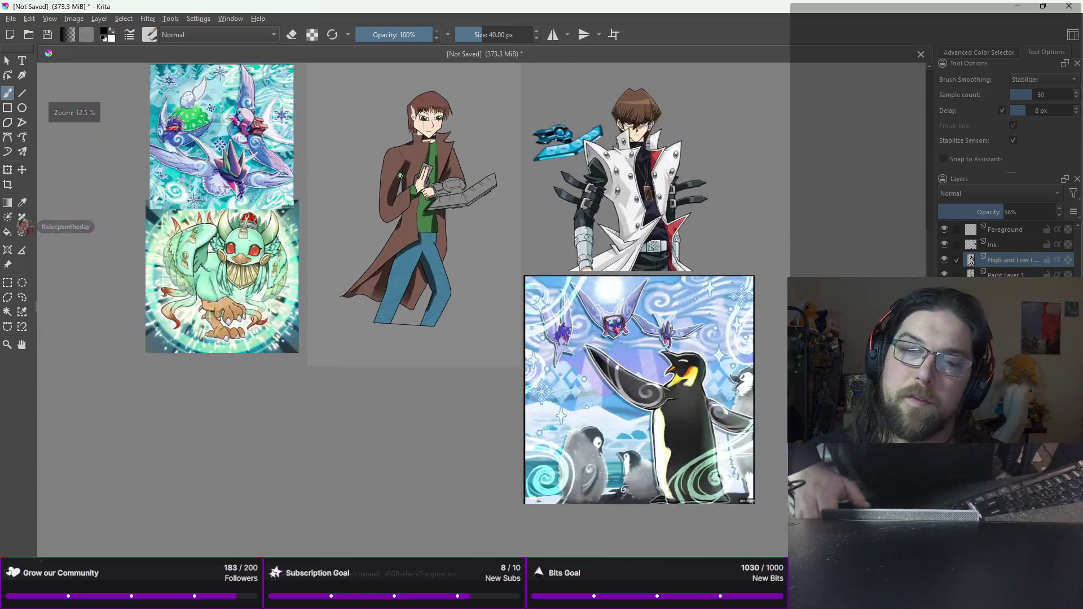
Step: Bring the face into view and shade the neck and collar below the chin
key(plus)
key(plus)
key(plus)
key(plus)
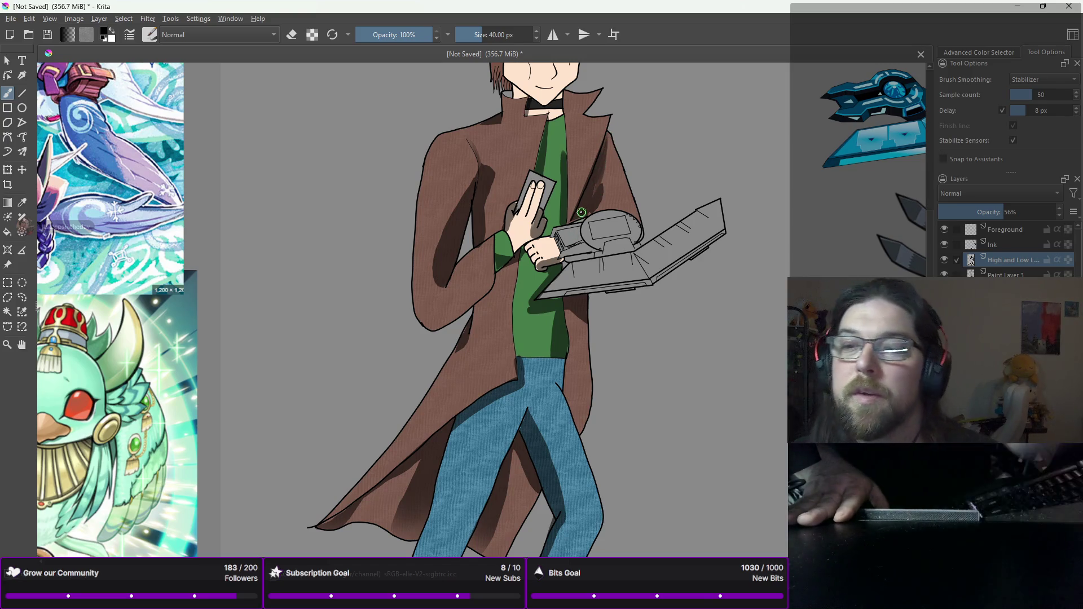
key(2)
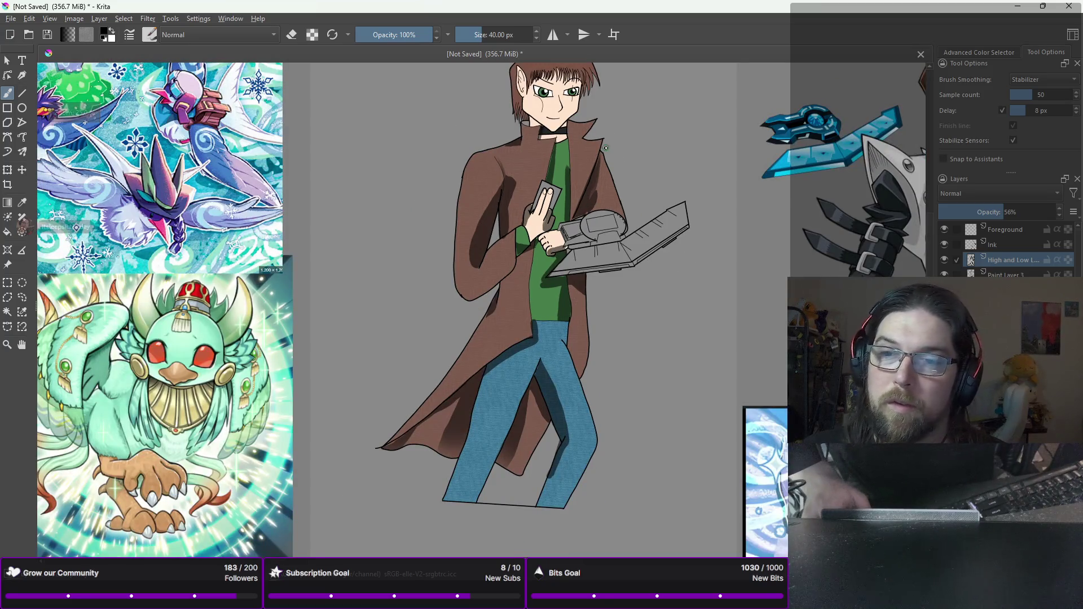
scroll(620, 243, up, 4)
drag(649, 269, 699, 335)
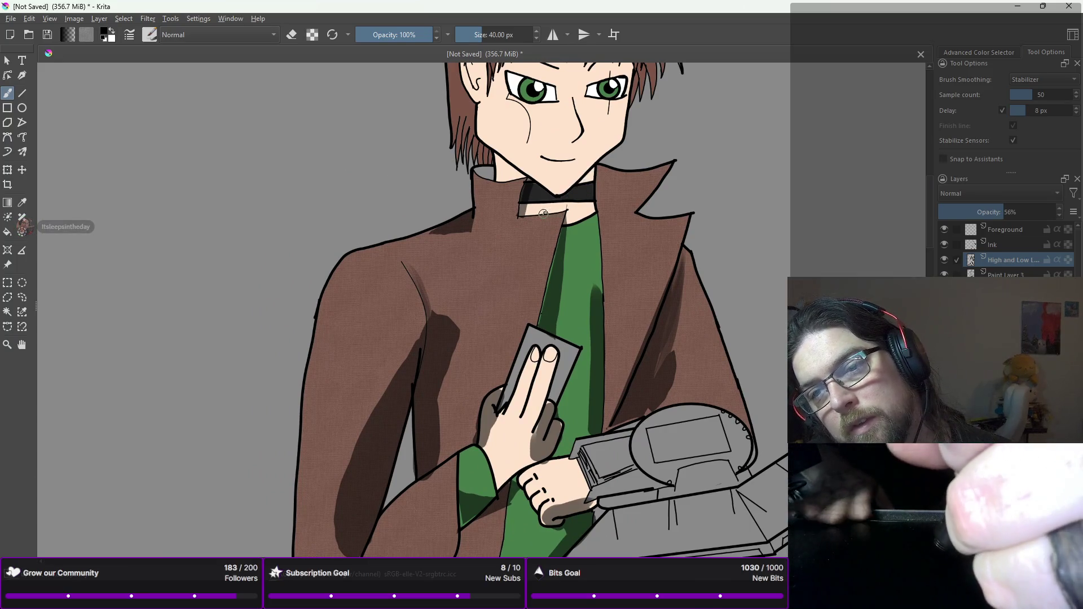
mouse_move(591, 176)
mouse_down()
mouse_move(550, 209)
mouse_move(591, 177)
mouse_up()
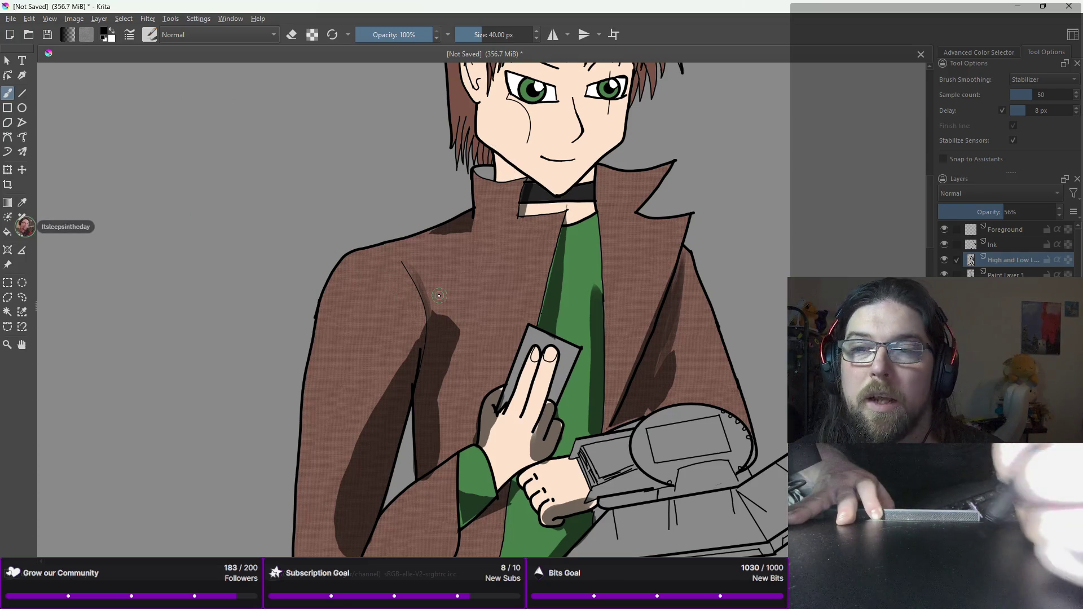
Step: Switch to a fine 2 px brush preset and draw a thin line near the jaw
right_click(478, 182)
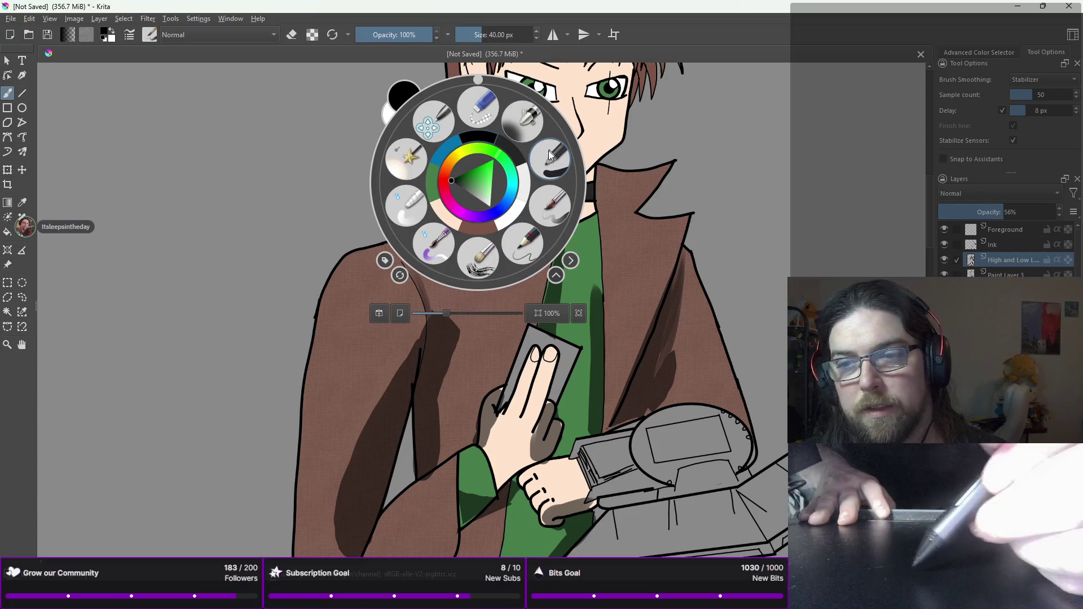
click(550, 168)
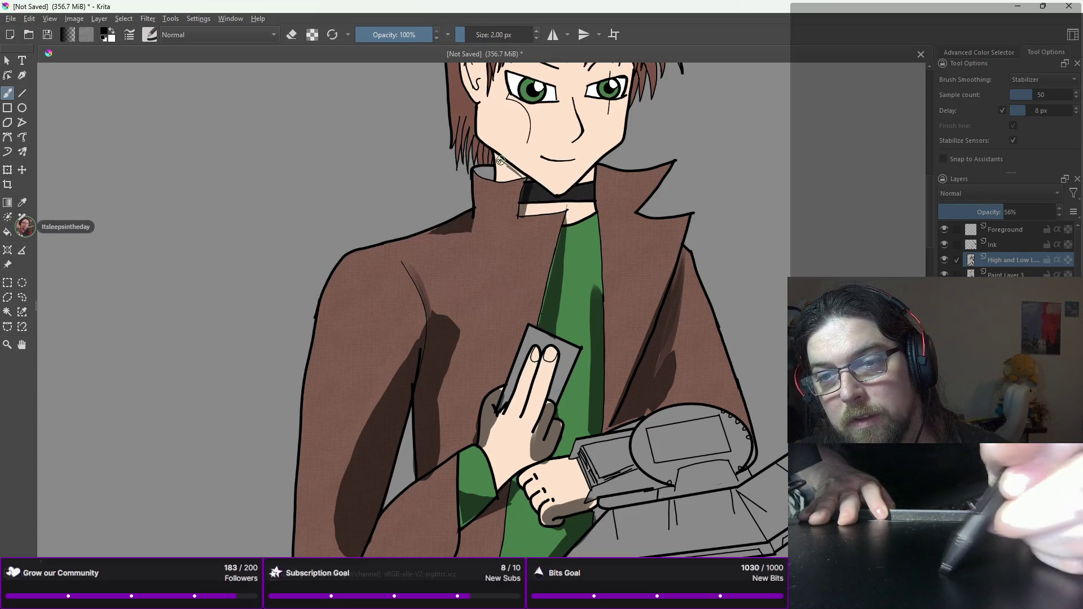
drag(496, 159, 512, 169)
Step: Raise the brush size to 6 px and add shading on the dark collar
click(536, 31)
click(536, 31)
click(536, 31)
click(537, 31)
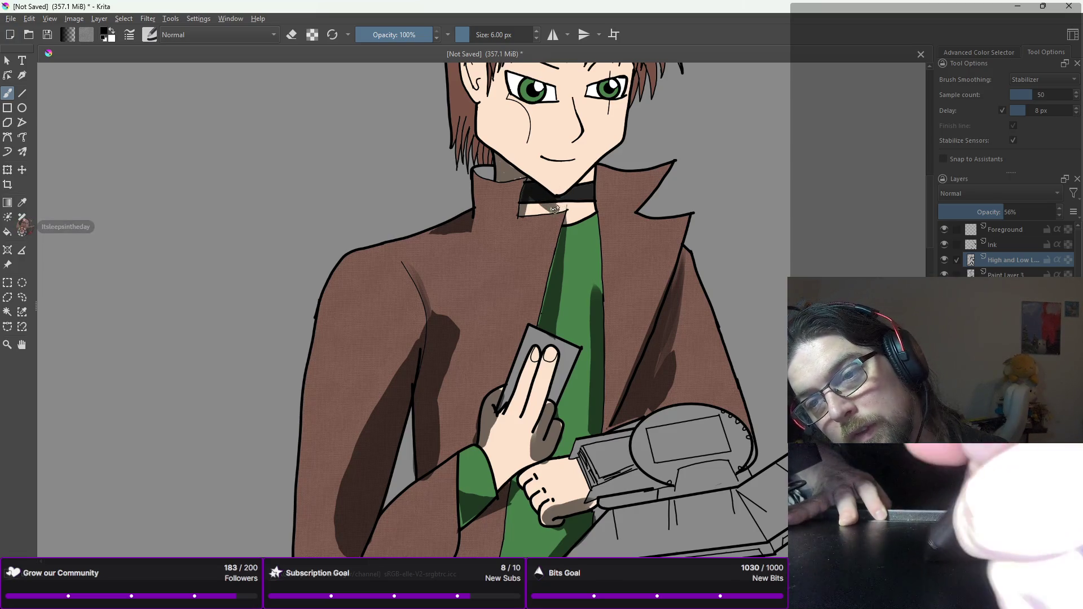
drag(589, 179, 562, 201)
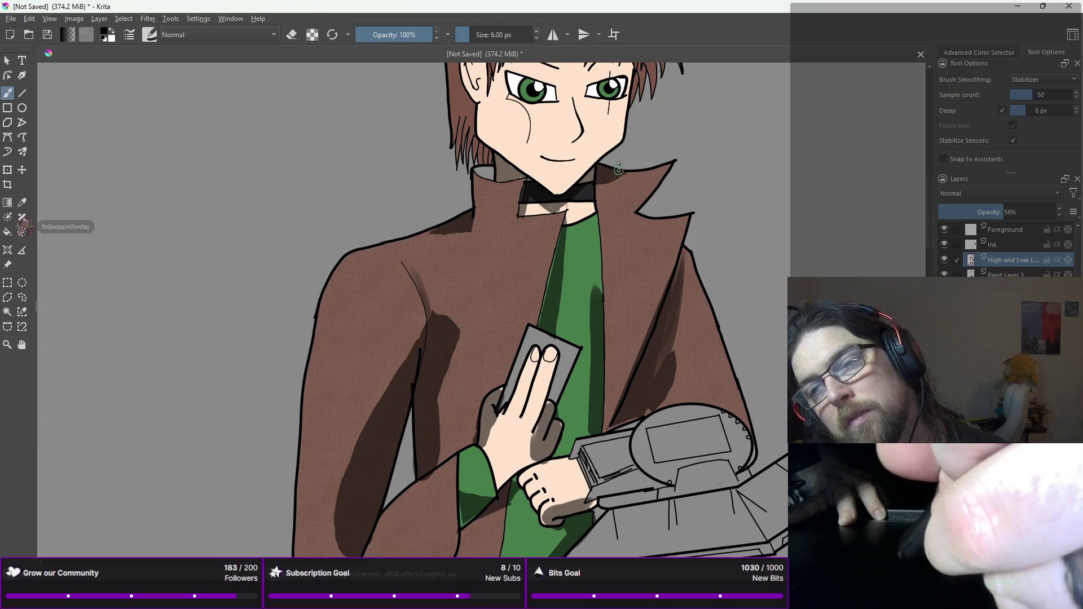
scroll(619, 159, down, 2)
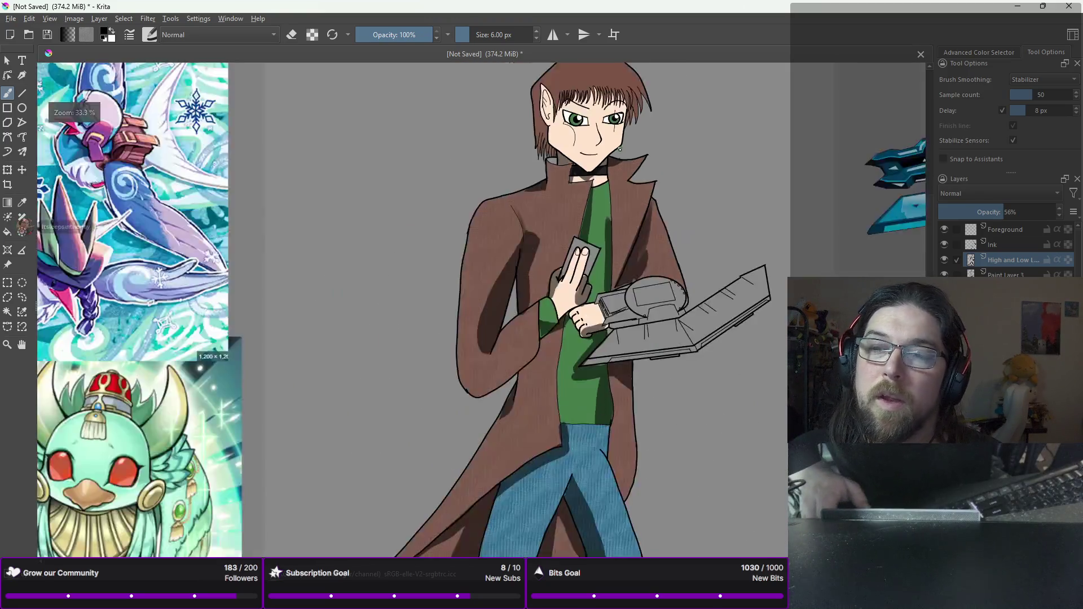
Step: Paint a grey shadow along the nose, undoing a misplaced stroke below the mouth
scroll(619, 149, up, 2)
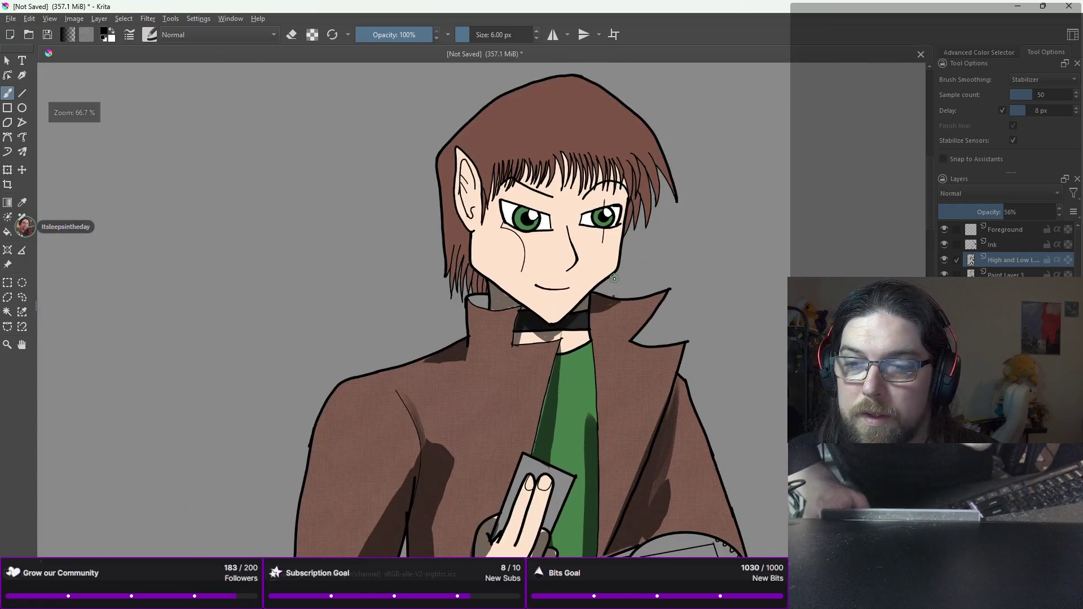
scroll(615, 278, up, 3)
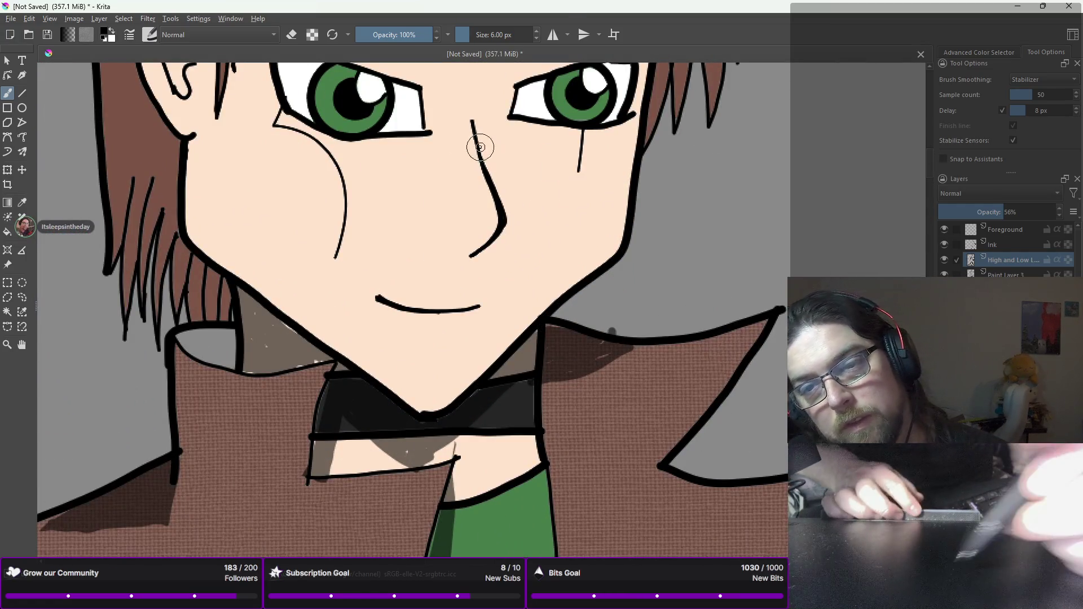
mouse_move(475, 138)
mouse_down()
mouse_move(510, 225)
mouse_move(488, 244)
mouse_up()
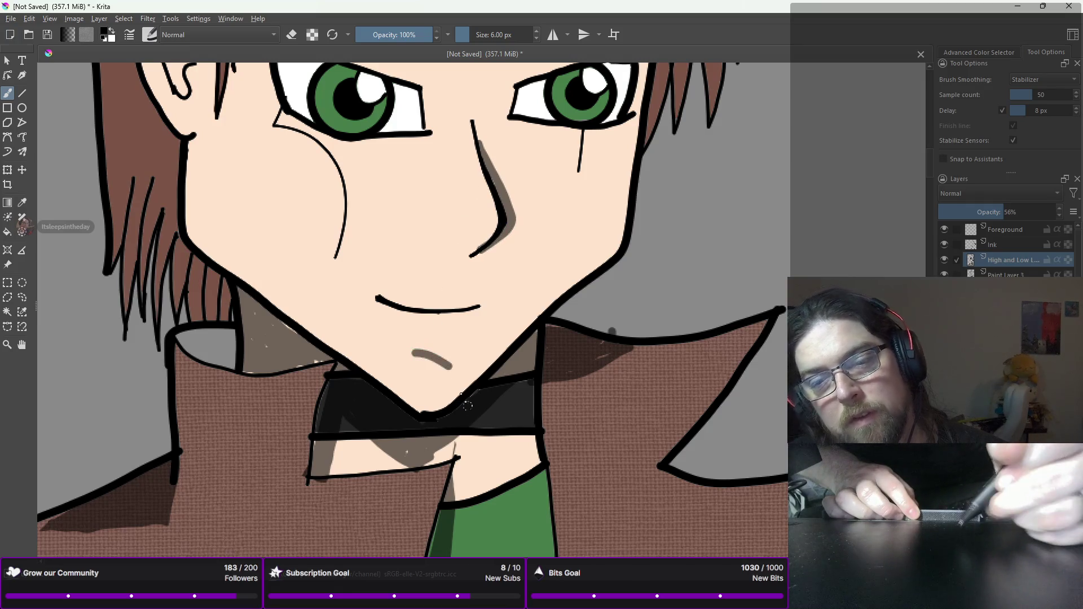
drag(402, 341, 449, 343)
key(ctrl+z)
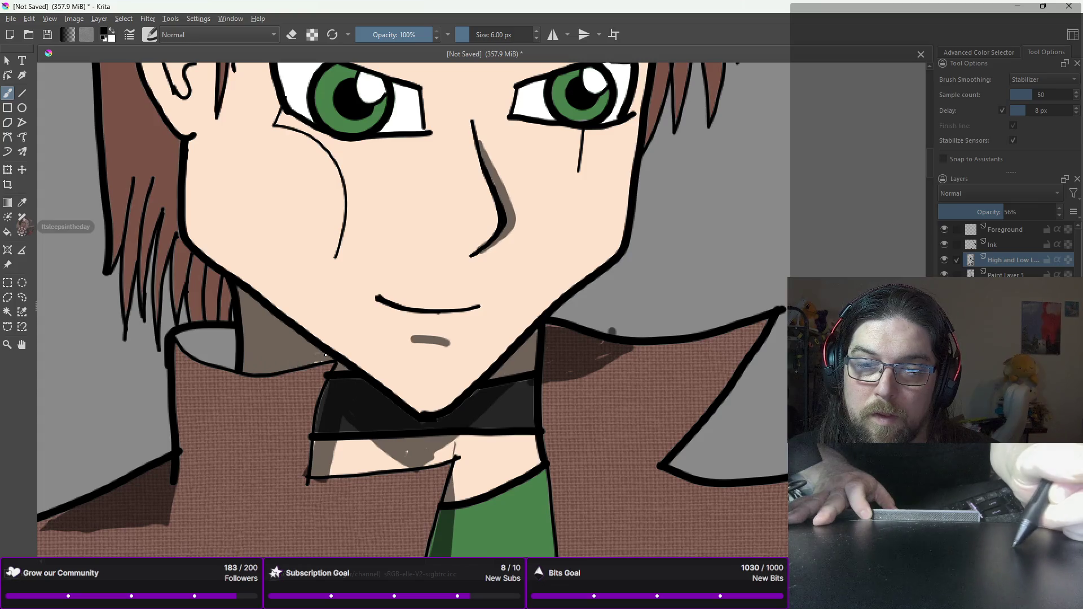
Step: Shade the collar left of the neck and down the left cheek edge
mouse_move(225, 332)
mouse_down()
mouse_move(231, 361)
mouse_move(192, 367)
mouse_move(198, 336)
mouse_move(221, 340)
mouse_up()
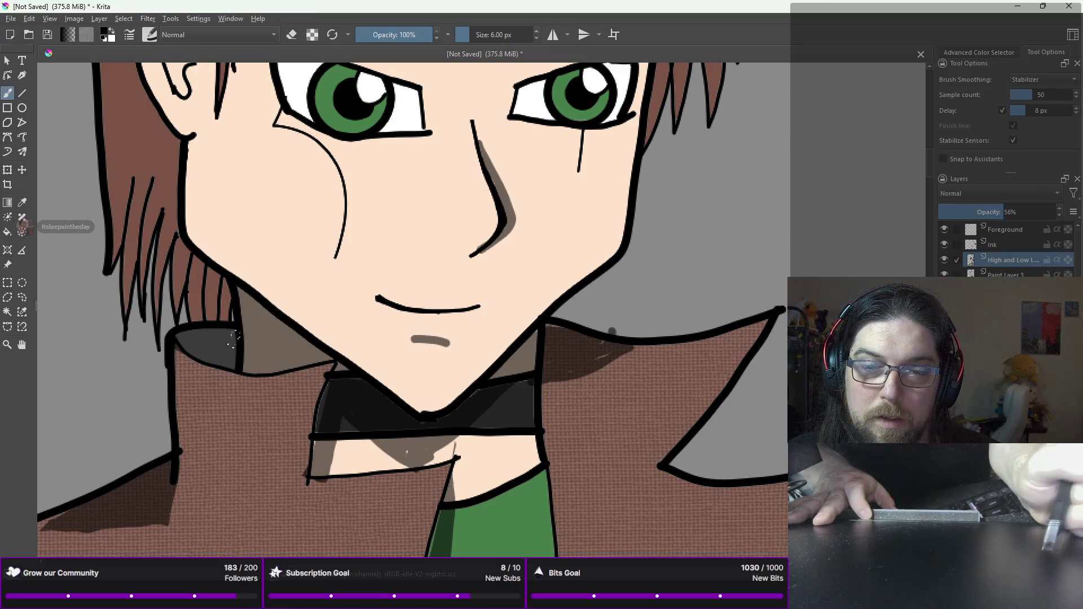
mouse_move(189, 150)
mouse_down()
mouse_move(204, 223)
mouse_move(189, 177)
mouse_up()
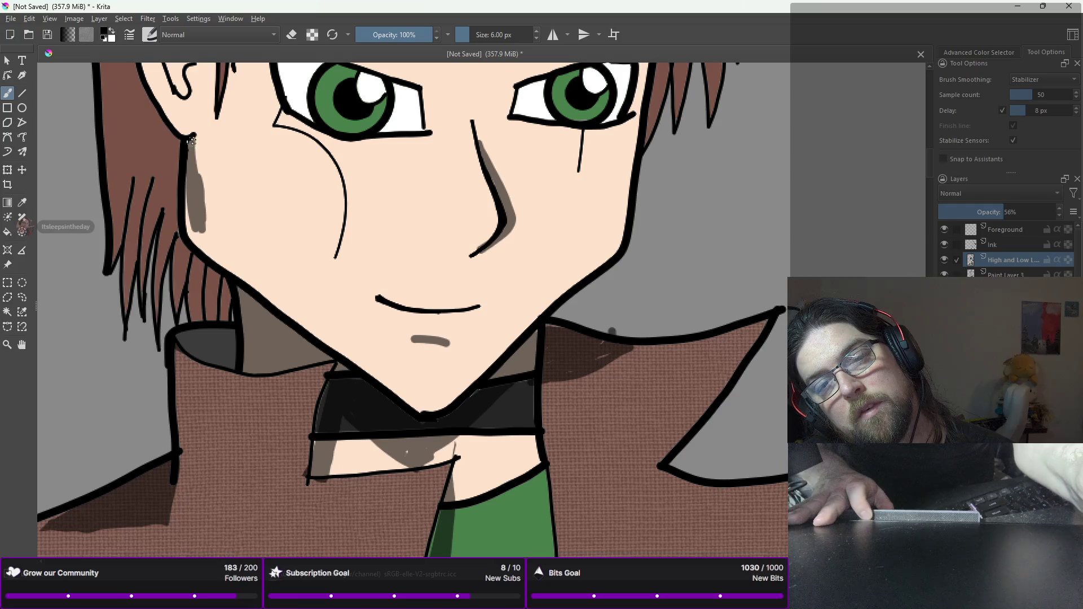
mouse_move(205, 232)
mouse_down()
mouse_move(187, 192)
mouse_move(236, 275)
mouse_move(219, 264)
mouse_move(282, 318)
mouse_move(200, 218)
mouse_up()
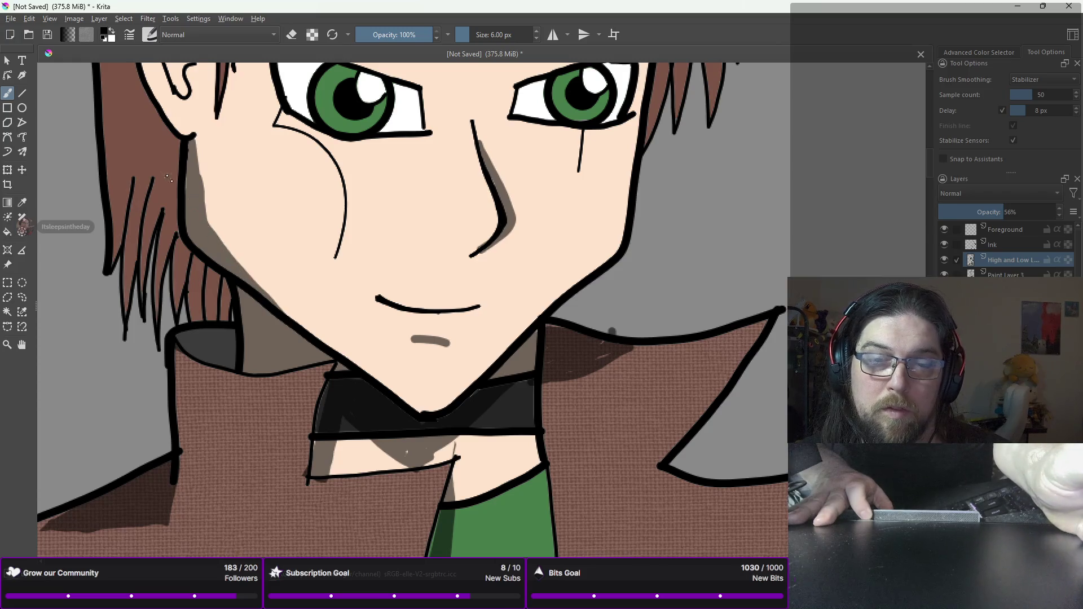